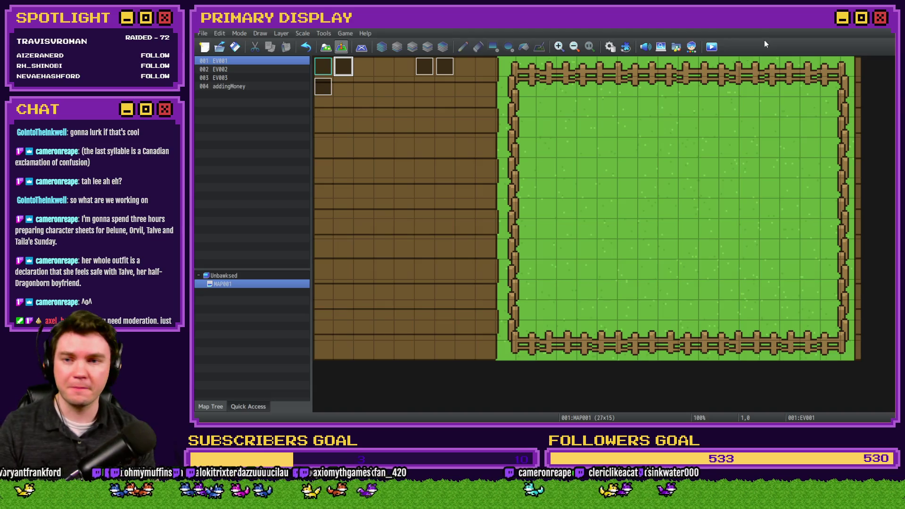
# - Open the Database to common event 0020 chicken1, the parallel chicken event
pyautogui.click(609, 47)
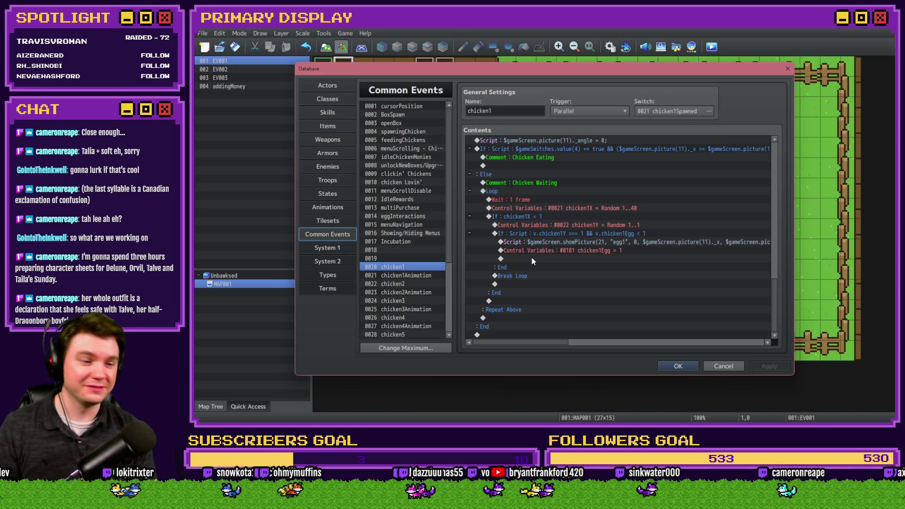
# - Change chicken1's #0022 chicken1Y random range from 1..1 to 1..2
pyautogui.click(597, 242)
pyautogui.click(601, 234)
pyautogui.click(604, 227)
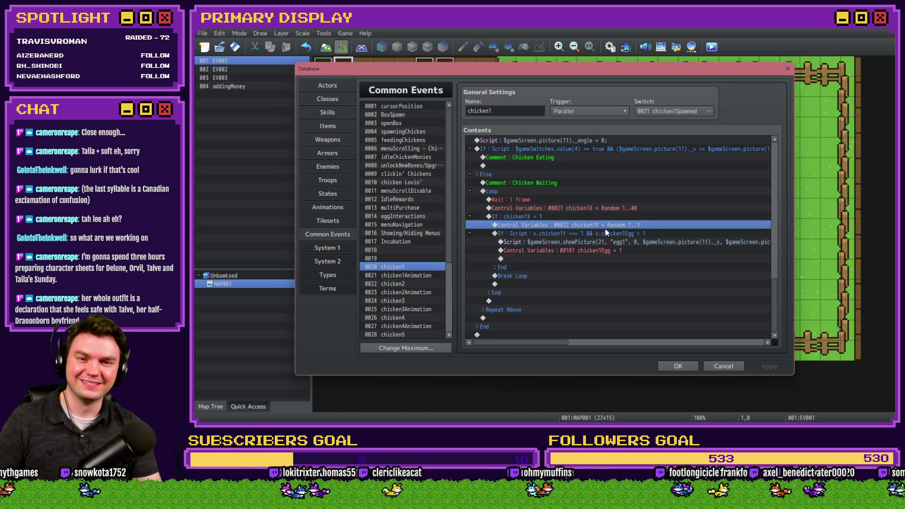
pyautogui.press('Return')
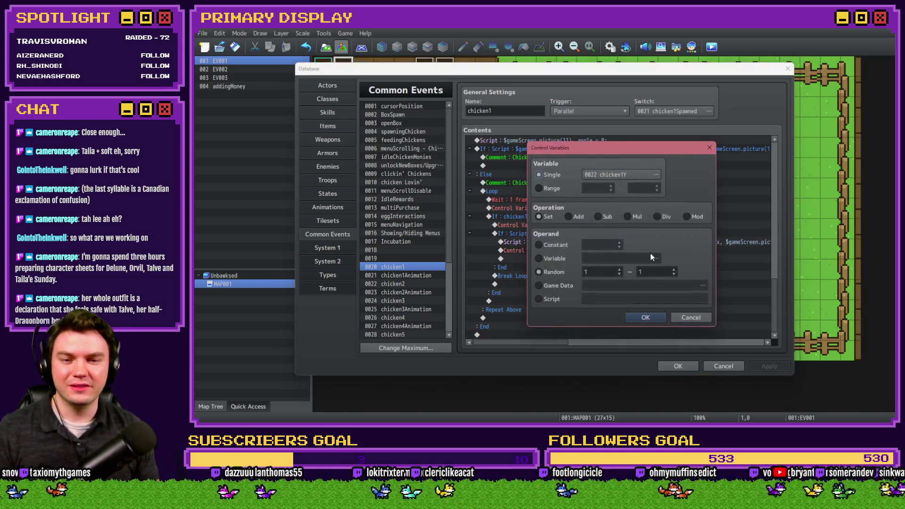
pyautogui.click(644, 318)
pyautogui.click(603, 240)
pyautogui.click(607, 231)
pyautogui.click(606, 242)
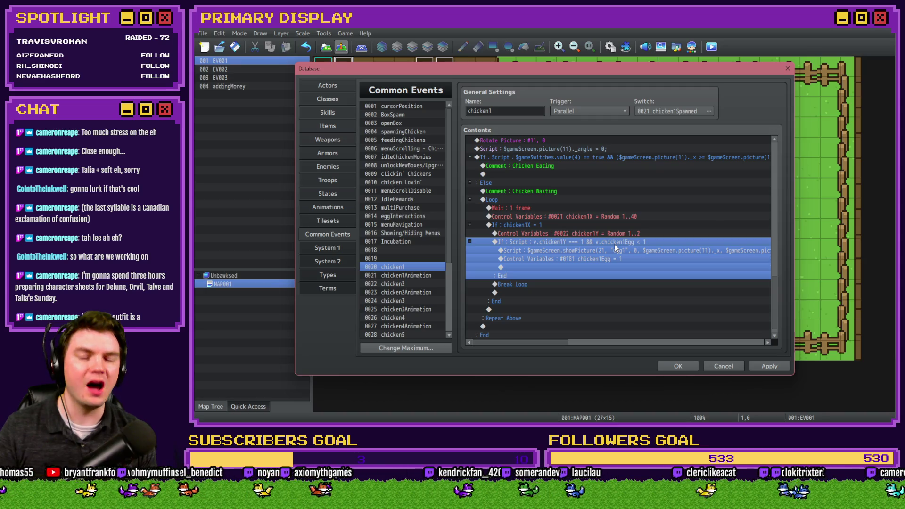
# - Rewrite the egg branch script condition as v.chicken1Y === 1 && v.chicken1Egg === 0
pyautogui.doubleClick(615, 244)
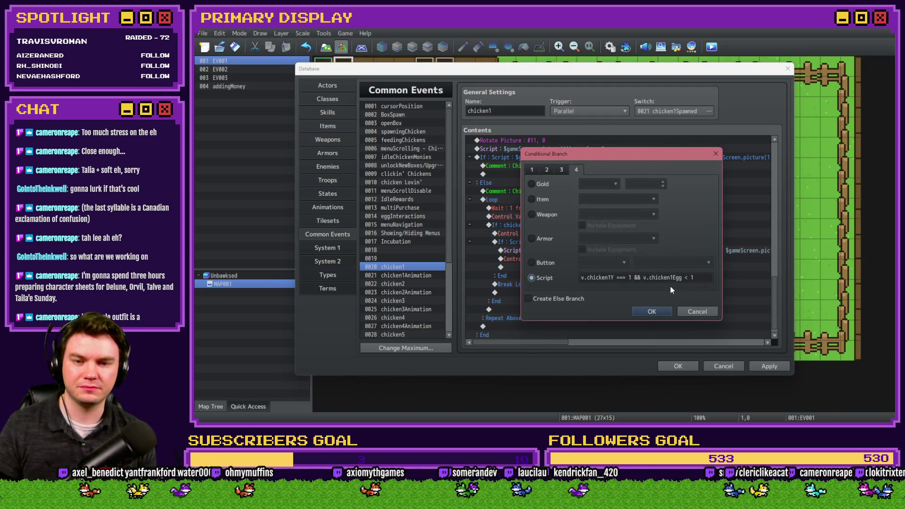
pyautogui.click(688, 278)
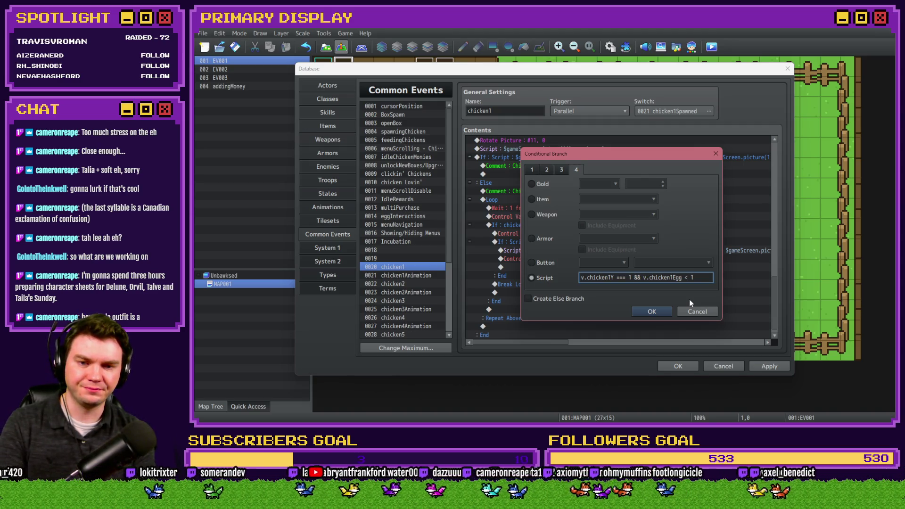
pyautogui.click(694, 313)
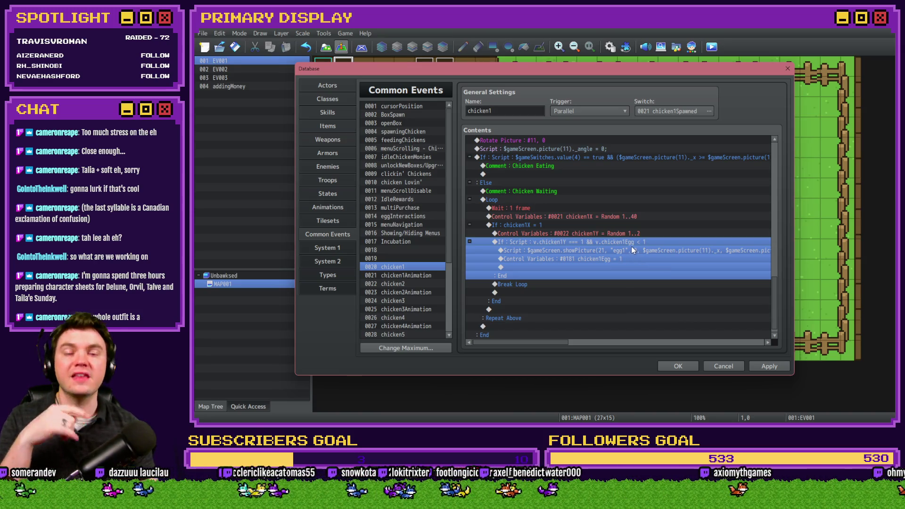
pyautogui.click(643, 235)
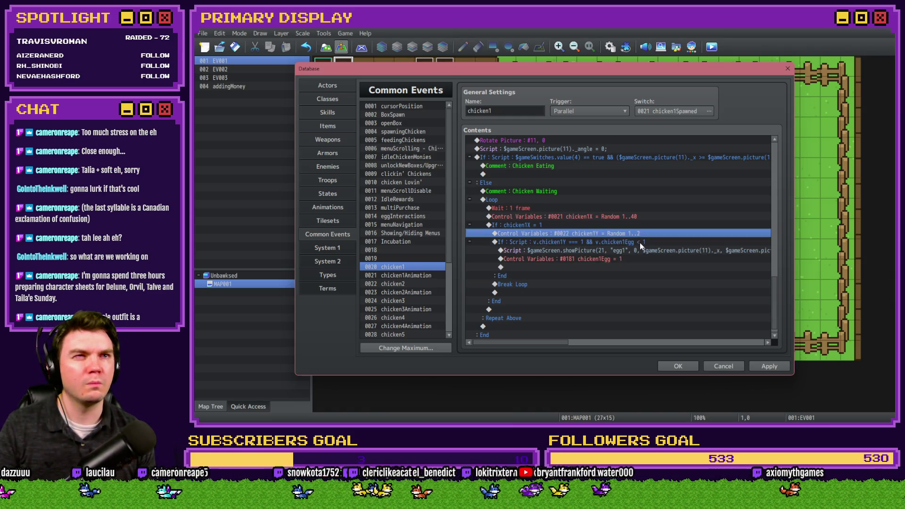
pyautogui.click(641, 243)
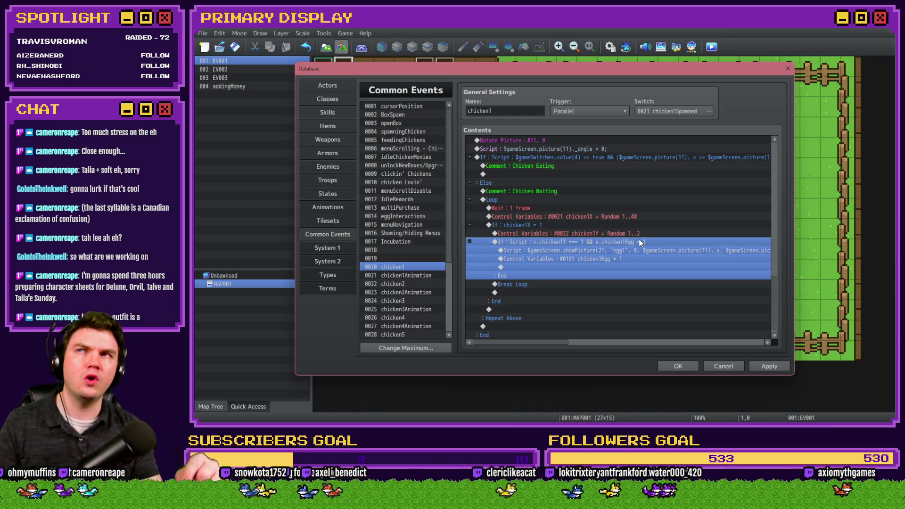
pyautogui.doubleClick(640, 242)
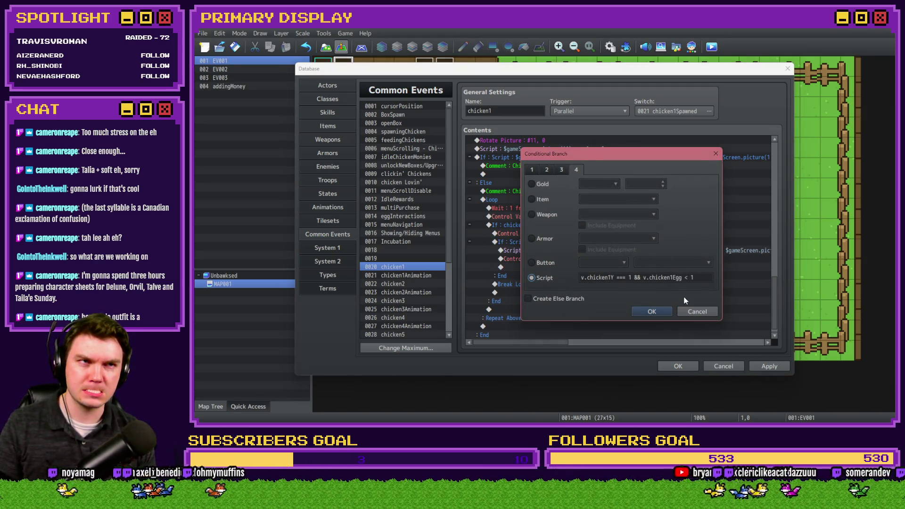
pyautogui.click(689, 277)
pyautogui.press('BackSpace')
pyautogui.write('===')
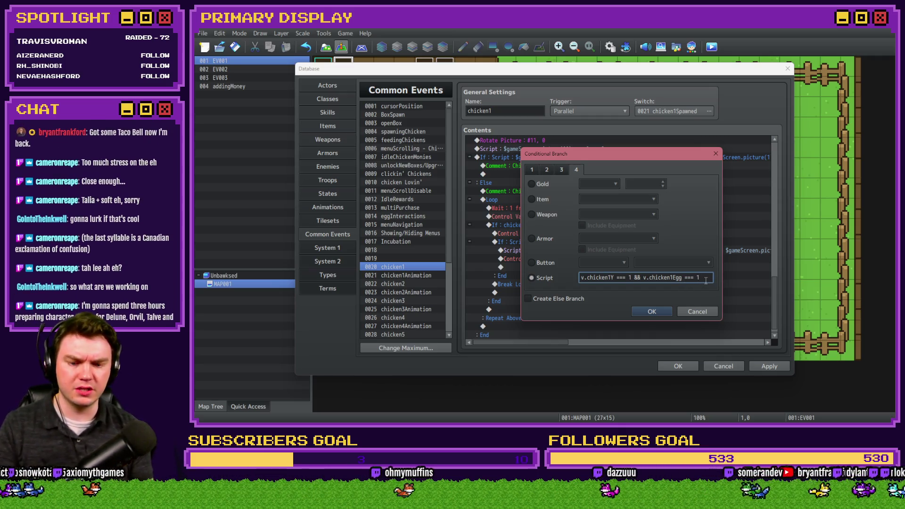
pyautogui.press('Return')
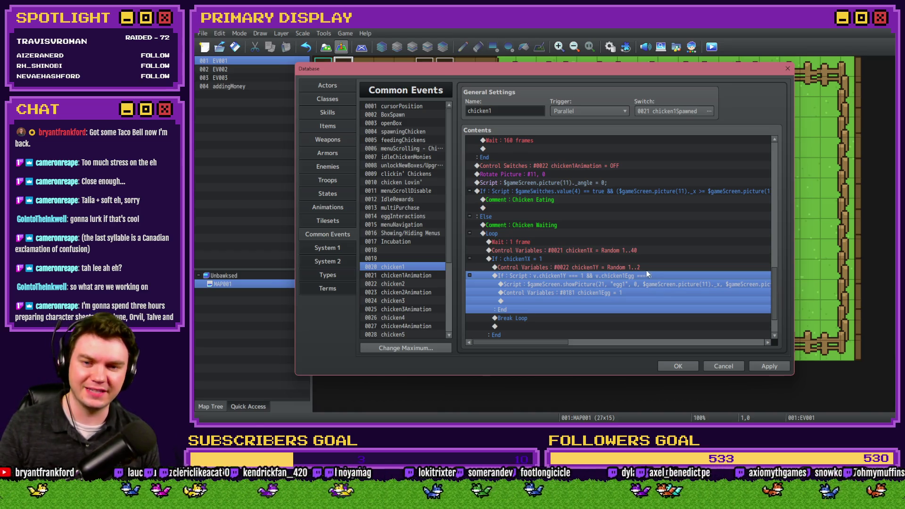
# - Duplicate chicken1's egg-laying If block below the original
pyautogui.click(644, 267)
pyautogui.click(647, 276)
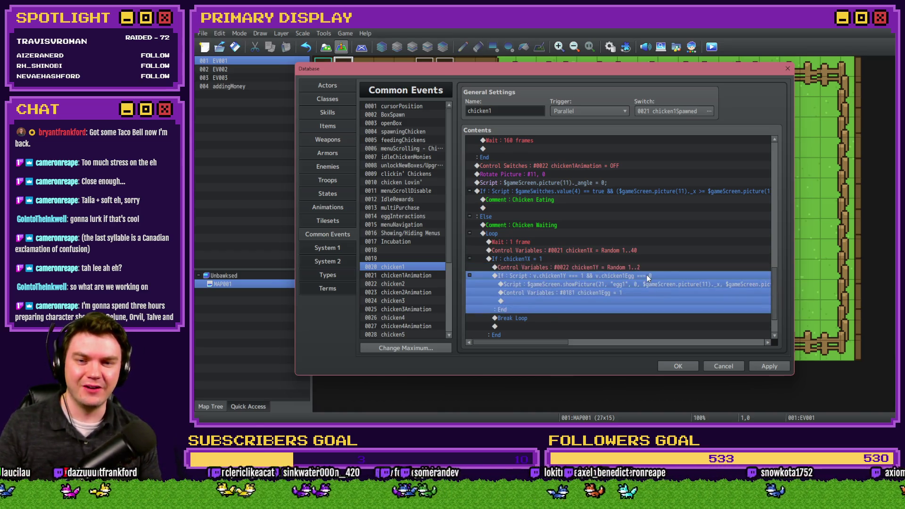
pyautogui.scroll(-2, 663, 257)
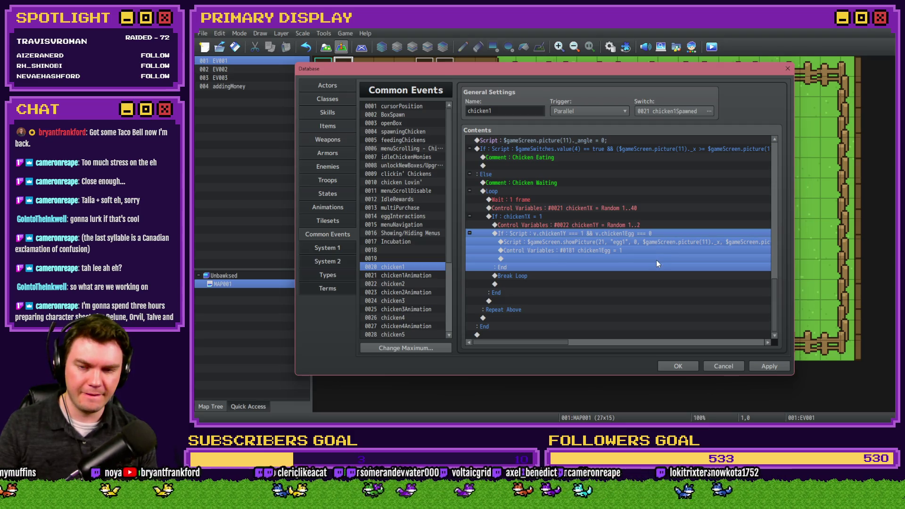
pyautogui.hotkey('ctrl', 'v')
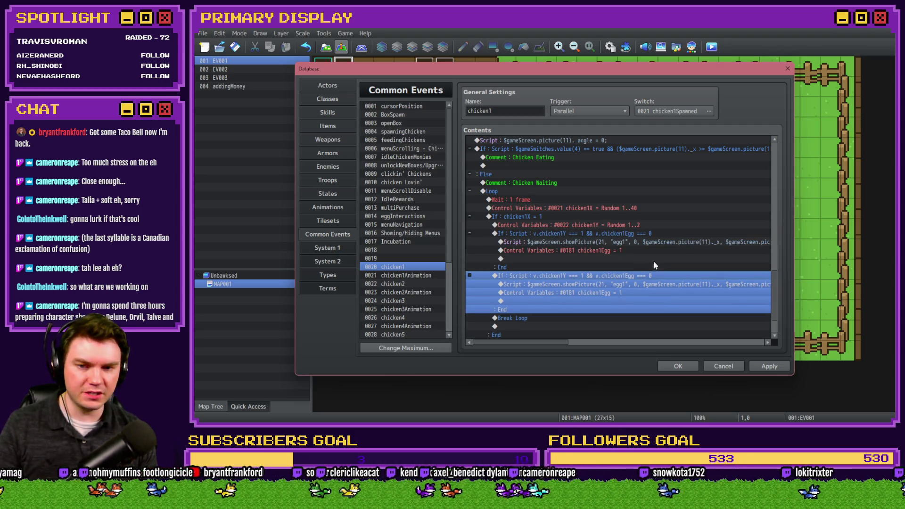
# - Change the copy's condition to v.chicken1Y === 2 && v.chicken11Egg === 0
pyautogui.press('Return')
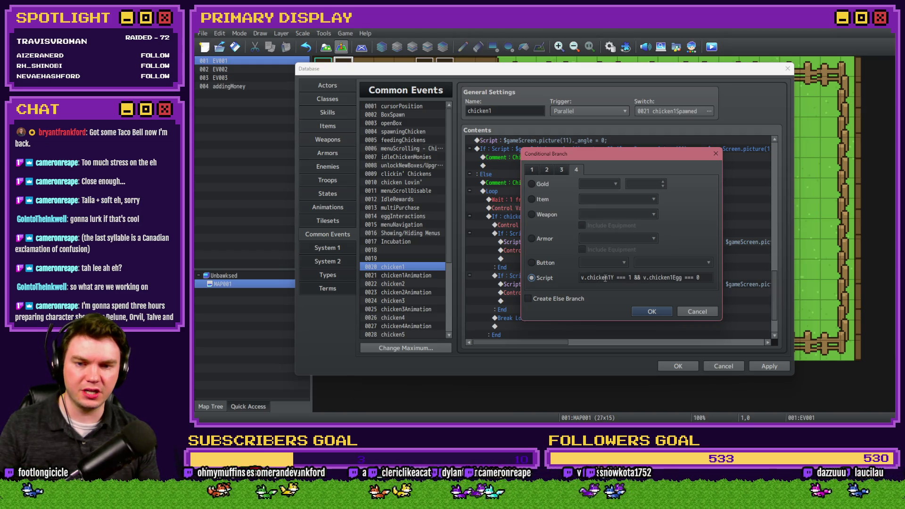
pyautogui.click(631, 277)
pyautogui.press('BackSpace')
pyautogui.write('2')
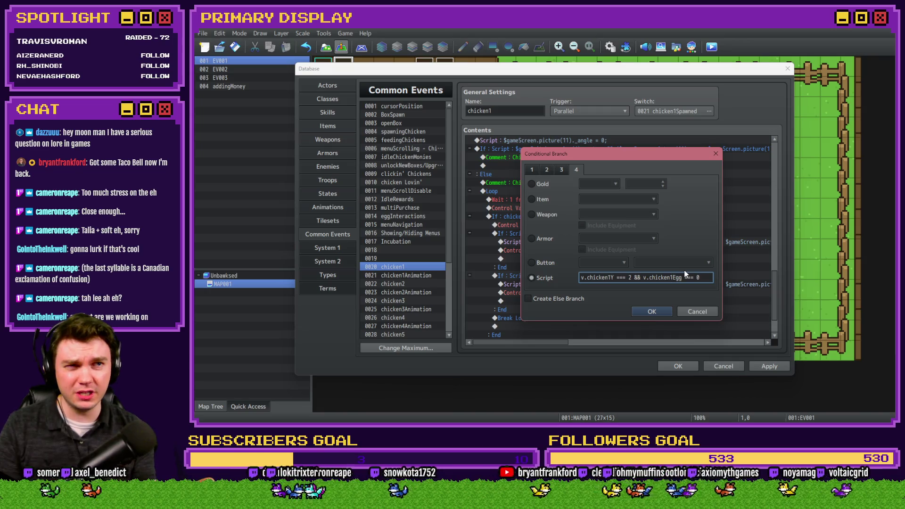
pyautogui.write('1')
pyautogui.click(659, 311)
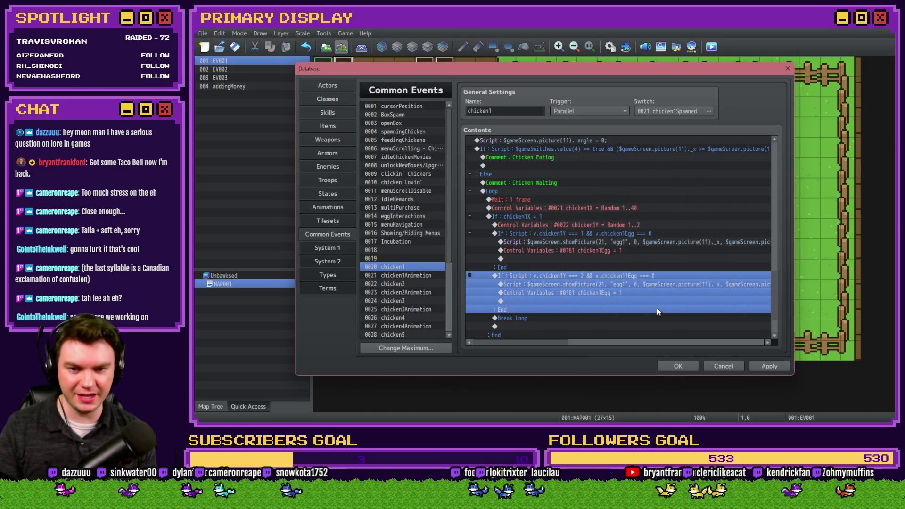
# - Change the copied showPicture script's picture ID from 21 to 321
pyautogui.click(643, 286)
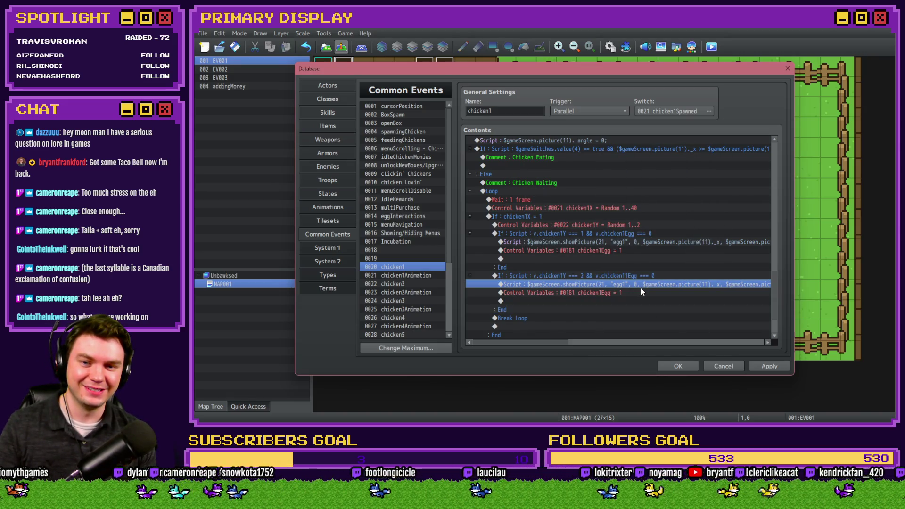
pyautogui.doubleClick(641, 288)
pyautogui.moveTo(691, 166); pyautogui.dragTo(519, 166)
pyautogui.click(590, 166)
pyautogui.press('BackSpace')
pyautogui.press('BackSpace')
pyautogui.write('32')
pyautogui.write('1')
# - Position the egg from picture 31 instead of picture 11 in that script
pyautogui.click(698, 166)
pyautogui.write('3')
pyautogui.press('End')
pyautogui.doubleClick(644, 166)
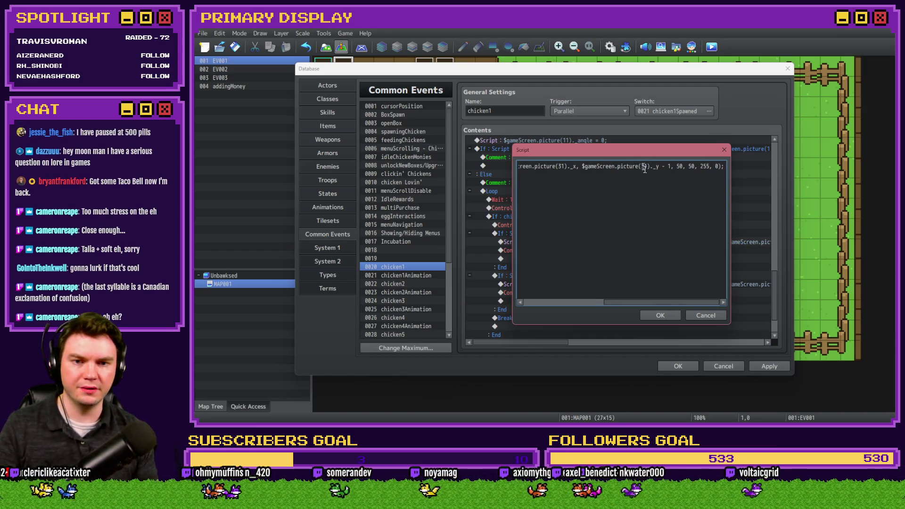
pyautogui.click(665, 316)
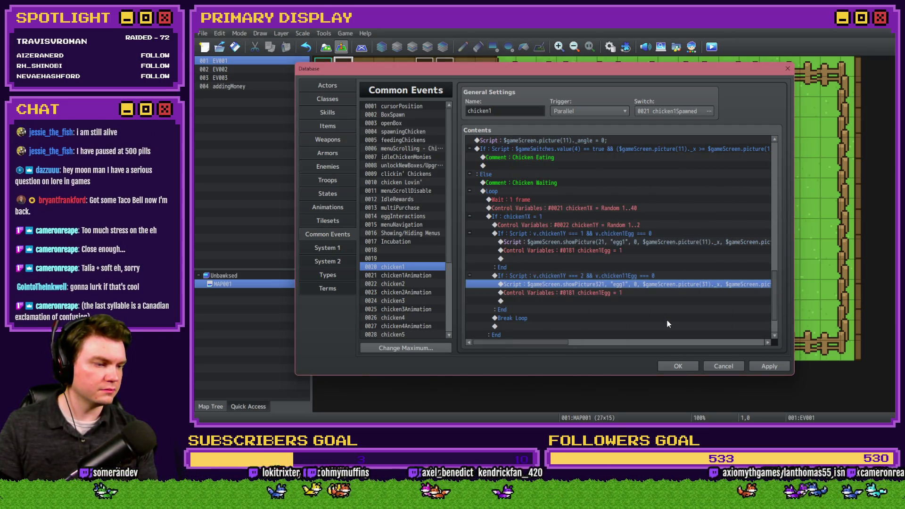
pyautogui.click(627, 293)
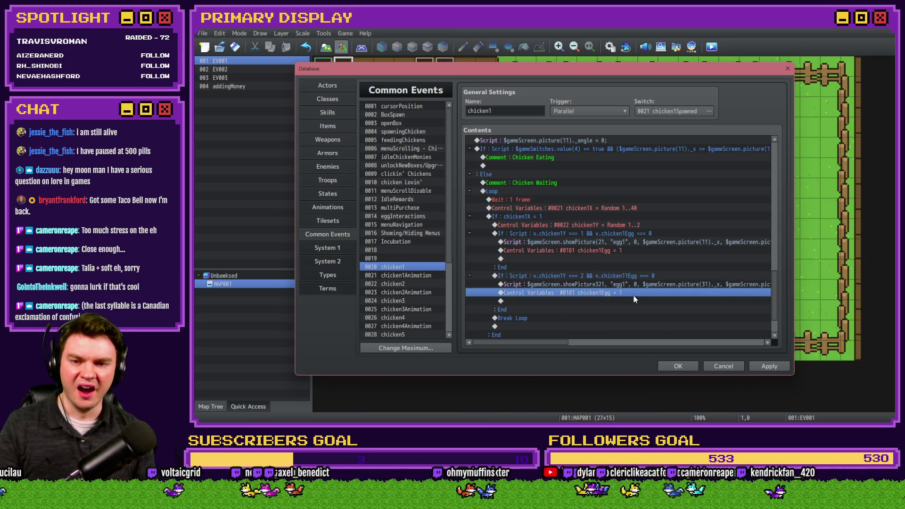
pyautogui.doubleClick(634, 296)
# - Name variable 0191 chicken11Egg in the Variable Selector
pyautogui.click(624, 177)
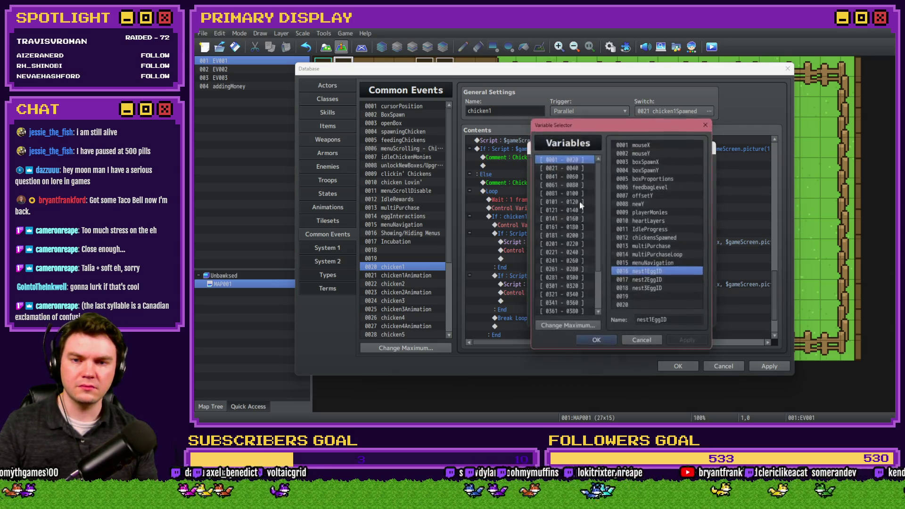
pyautogui.click(574, 236)
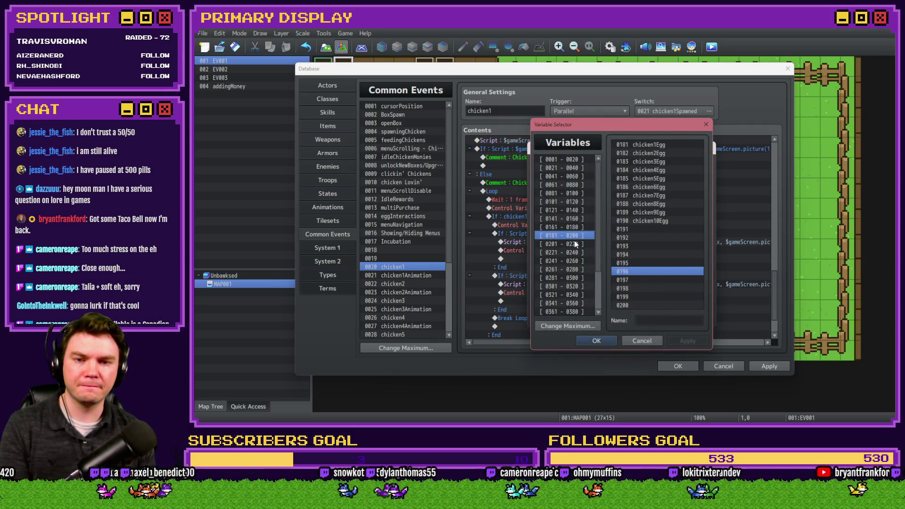
pyautogui.click(662, 146)
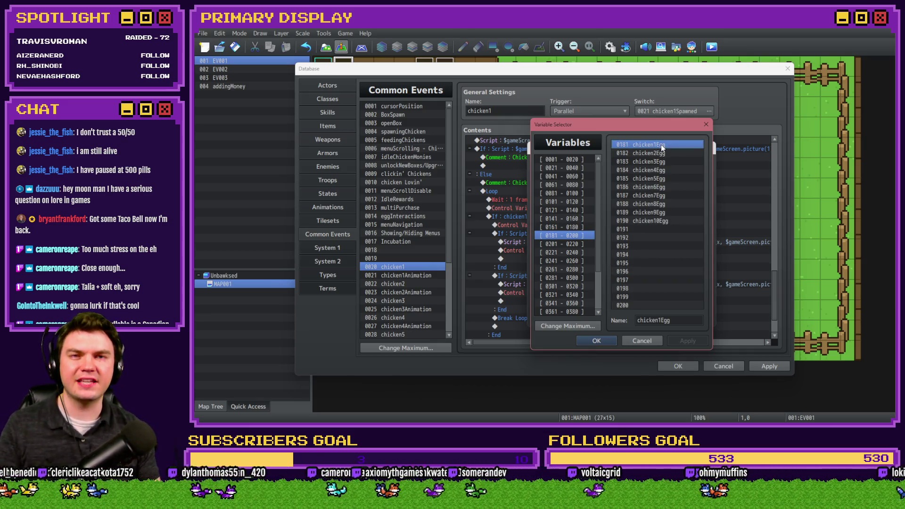
pyautogui.click(655, 229)
pyautogui.hotkey('ctrl', 'v')
pyautogui.click(662, 320)
pyautogui.write('1')
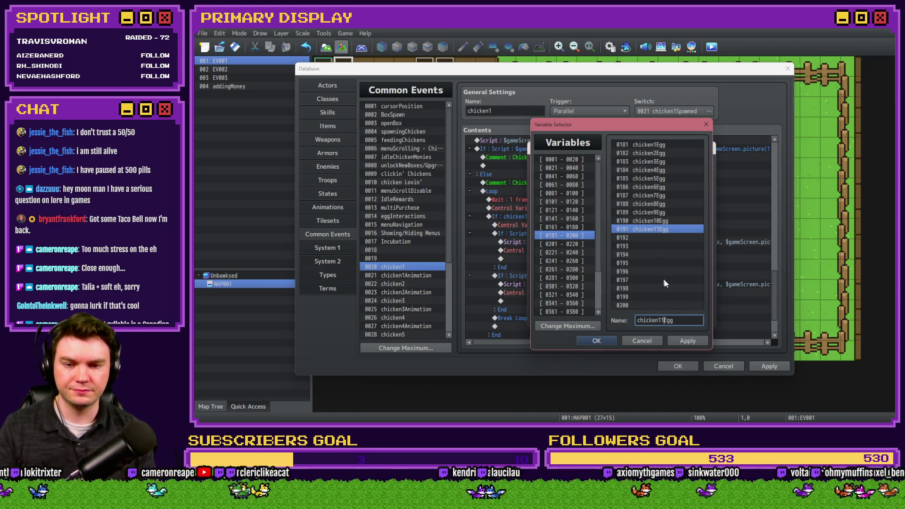
# - Paste the chicken11Egg name into variable slots 0192 through 0200
pyautogui.click(665, 229)
pyautogui.click(664, 235)
pyautogui.hotkey('ctrl', 'v')
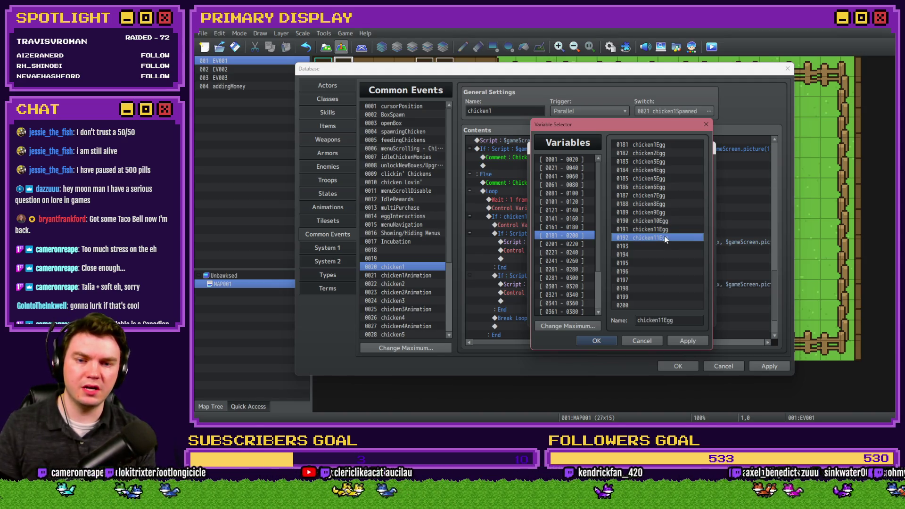
pyautogui.press('Down')
pyautogui.hotkey('ctrl', 'v')
pyautogui.press('Down')
pyautogui.hotkey('ctrl', 'v')
pyautogui.press('Down')
pyautogui.hotkey('ctrl', 'v')
pyautogui.press('Down')
pyautogui.hotkey('ctrl', 'v')
pyautogui.press('Down')
pyautogui.hotkey('ctrl', 'v')
pyautogui.press('Down')
pyautogui.hotkey('ctrl', 'v')
pyautogui.press('Down')
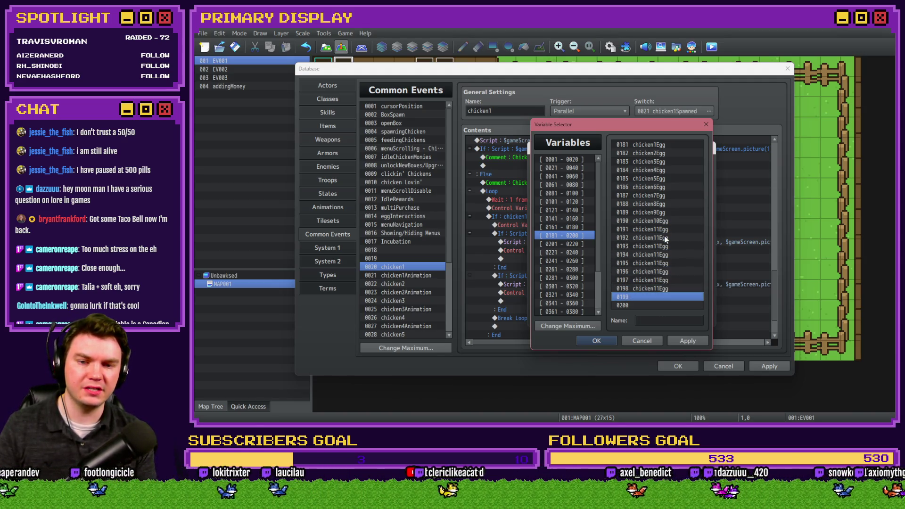
pyautogui.hotkey('ctrl', 'v')
pyautogui.press('Down')
pyautogui.hotkey('ctrl', 'v')
# - Renumber variables 0192–0196 to chicken12Egg through chicken16Egg
pyautogui.click(664, 235)
pyautogui.click(666, 321)
pyautogui.press('BackSpace')
pyautogui.write('2')
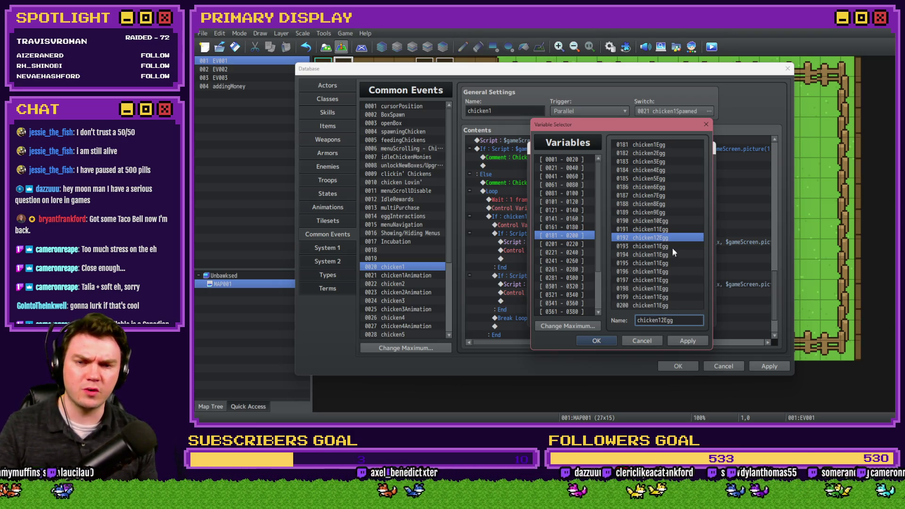
pyautogui.click(672, 247)
pyautogui.click(664, 321)
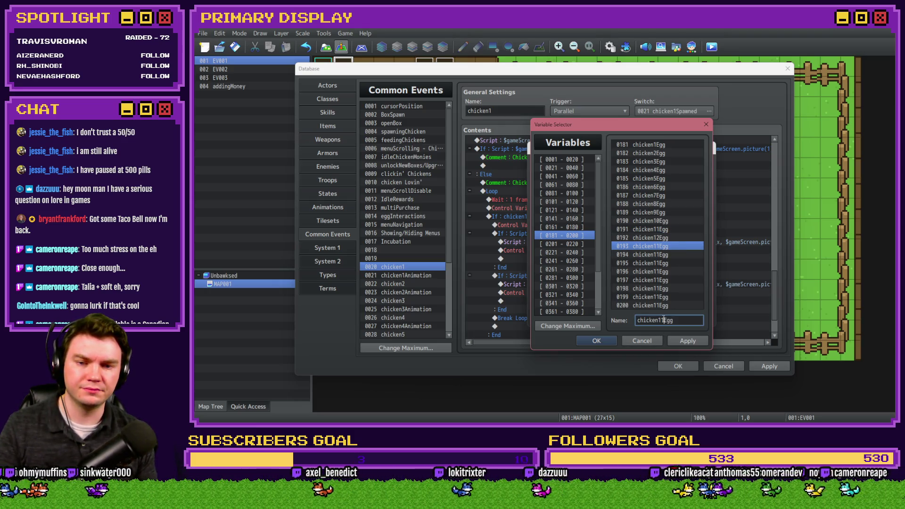
pyautogui.click(658, 254)
pyautogui.click(661, 320)
pyautogui.press('BackSpace')
pyautogui.write('4')
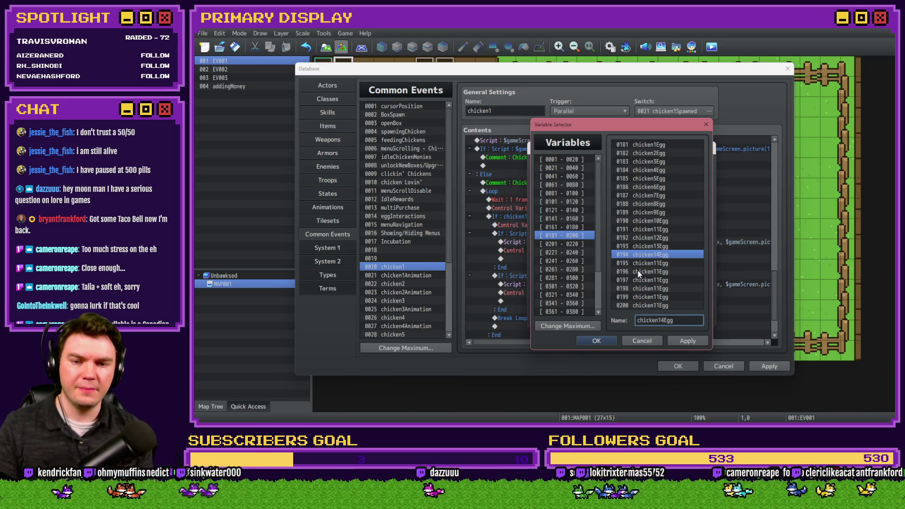
pyautogui.click(646, 262)
pyautogui.click(663, 321)
pyautogui.press('BackSpace')
pyautogui.write('5')
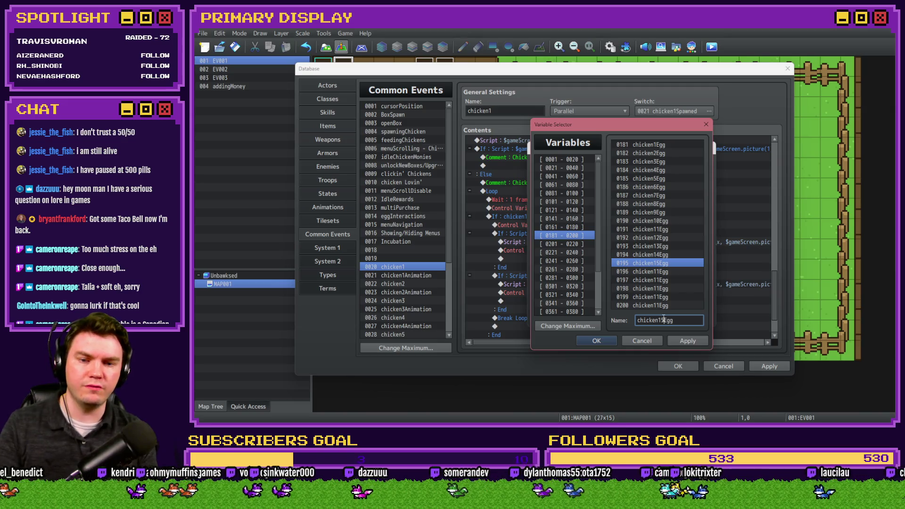
pyautogui.click(655, 273)
pyautogui.click(665, 321)
pyautogui.write('6')
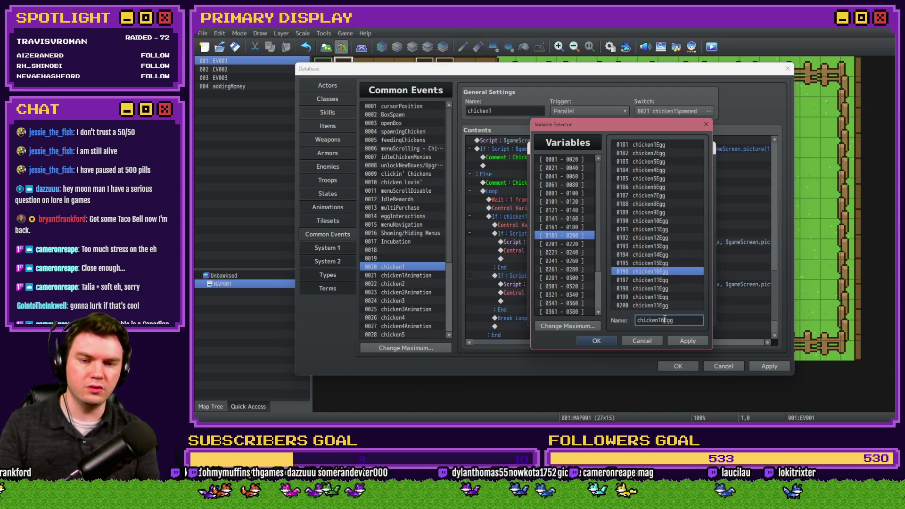
# - Renumber variables 0197–0200 to chicken17Egg through chicken20Egg
pyautogui.click(665, 278)
pyautogui.click(665, 320)
pyautogui.press('BackSpace')
pyautogui.write('7')
pyautogui.click(666, 288)
pyautogui.click(661, 323)
pyautogui.press('BackSpace')
pyautogui.write('8')
pyautogui.click(666, 297)
pyautogui.click(663, 321)
pyautogui.click(666, 320)
pyautogui.press('BackSpace')
pyautogui.write('9')
pyautogui.click(665, 306)
pyautogui.click(662, 321)
pyautogui.click(662, 320)
pyautogui.press('BackSpace')
pyautogui.press('BackSpace')
pyautogui.write('20')
# - Make the second egg branch set #0191 chicken11Egg to 1, and apply
pyautogui.moveTo(662, 130)
pyautogui.mouseDown()
pyautogui.moveTo(369, 183)
pyautogui.moveTo(480, 163)
pyautogui.mouseUp()
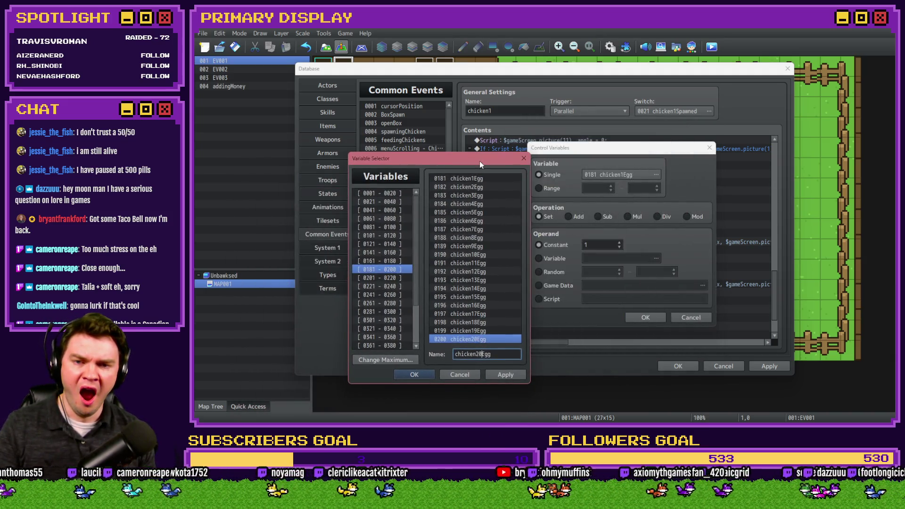
pyautogui.doubleClick(472, 262)
pyautogui.click(646, 318)
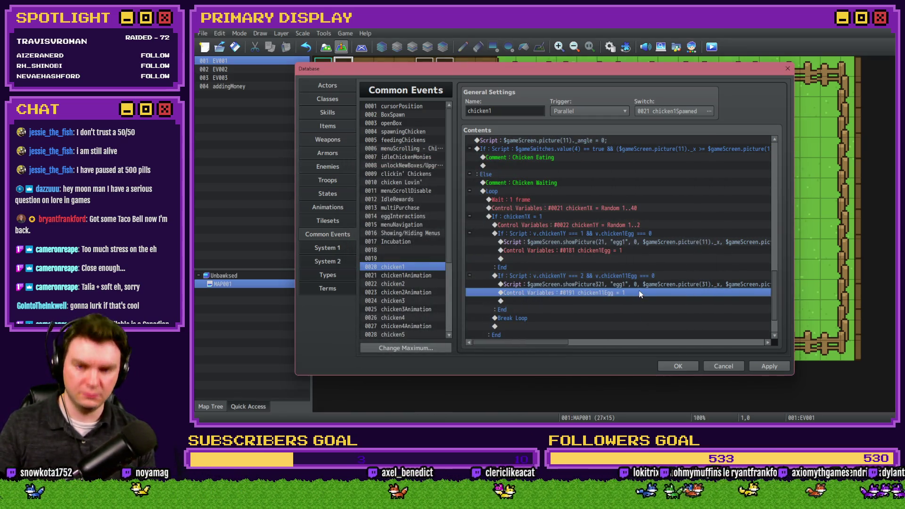
pyautogui.click(642, 278)
pyautogui.click(757, 362)
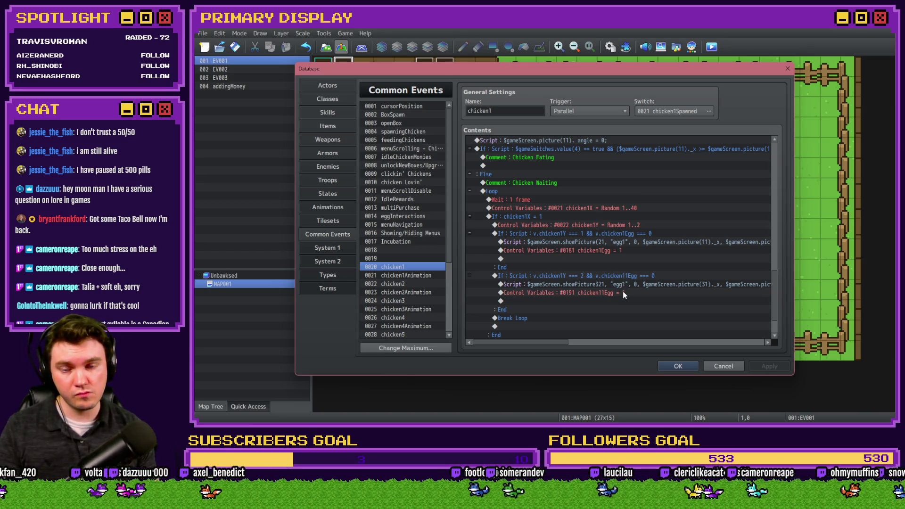
pyautogui.click(423, 284)
# - Change chicken2's egg branch condition to check v.chicken2Egg === 0
pyautogui.scroll(-10, 754, 198)
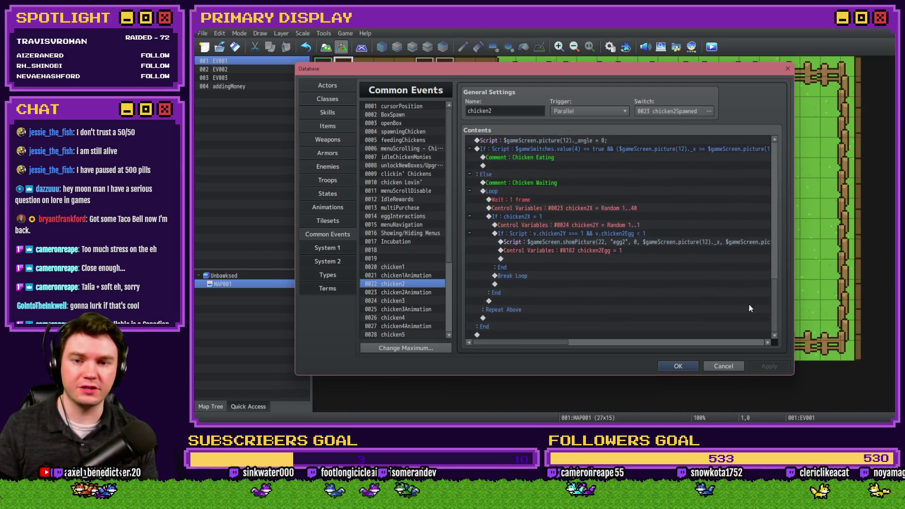
pyautogui.doubleClick(649, 234)
pyautogui.click(687, 278)
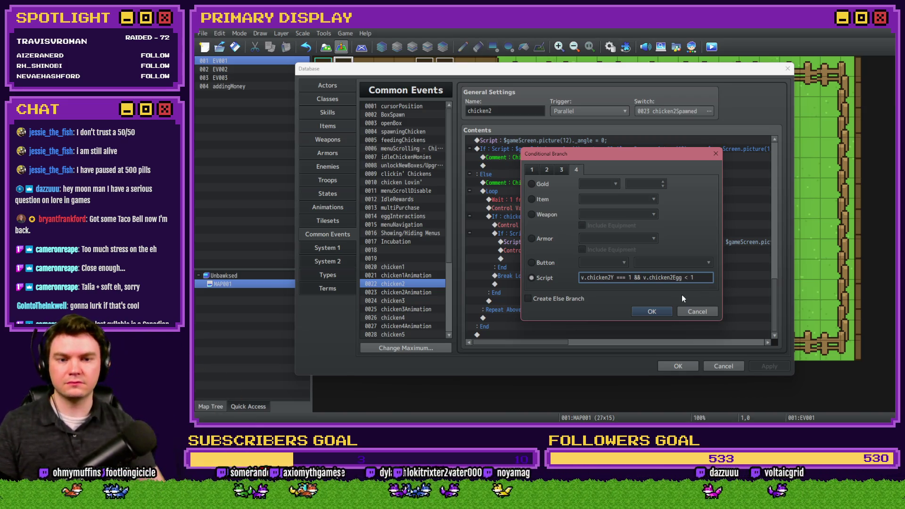
pyautogui.press('BackSpace')
pyautogui.write('=== 0')
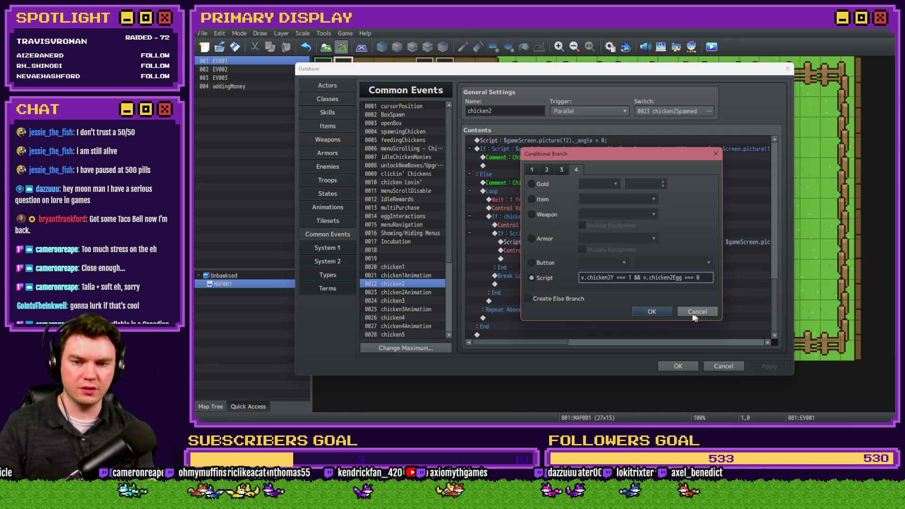
pyautogui.click(653, 313)
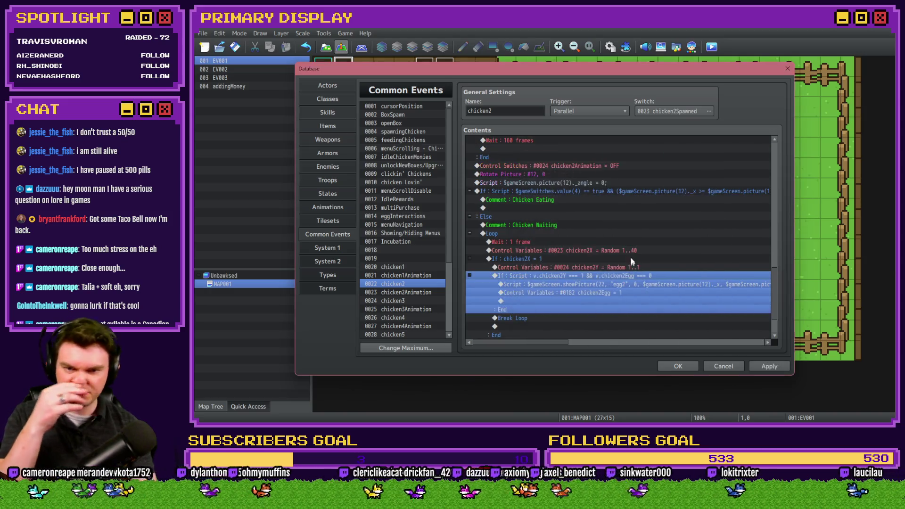
# - Set chicken2's #0024 chicken2Y random range to 1..2
pyautogui.doubleClick(630, 263)
pyautogui.doubleClick(647, 271)
pyautogui.write('2')
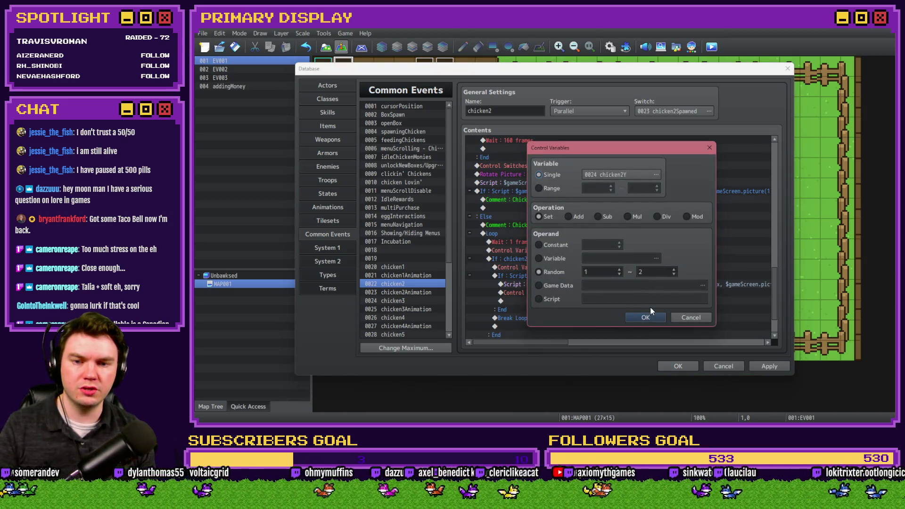
pyautogui.click(649, 317)
pyautogui.click(587, 238)
pyautogui.click(590, 226)
pyautogui.click(591, 233)
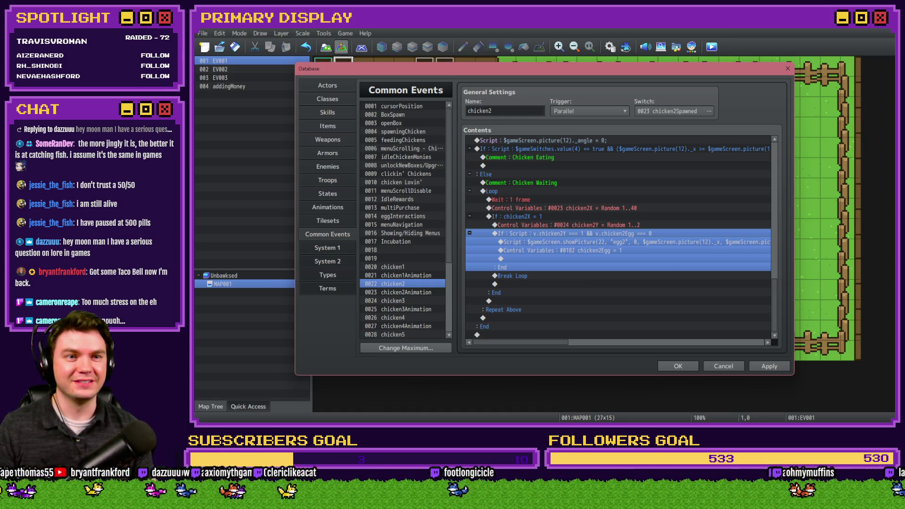
# - Switch from RPG Maker to the browser showing Google results for cheesy gordita crunch
pyautogui.hotkey('alt', 'Tab')
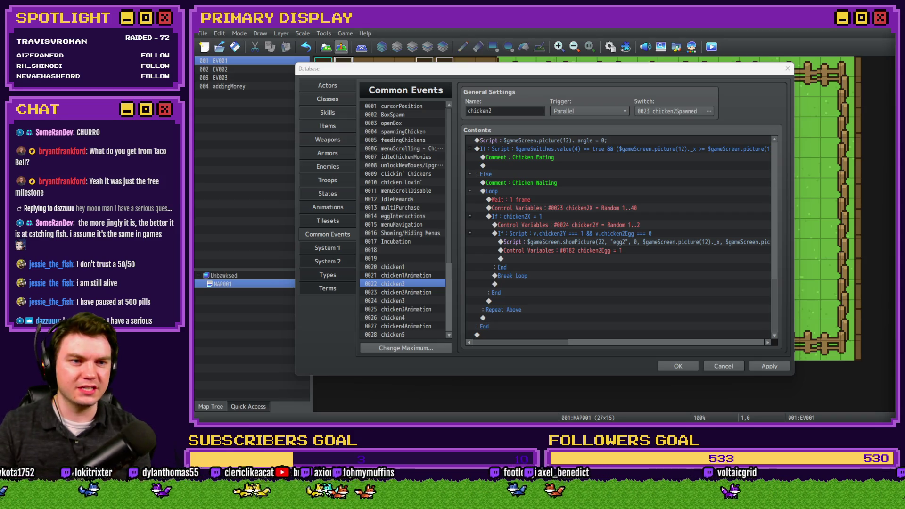
pyautogui.hotkey('alt', 'Tab')
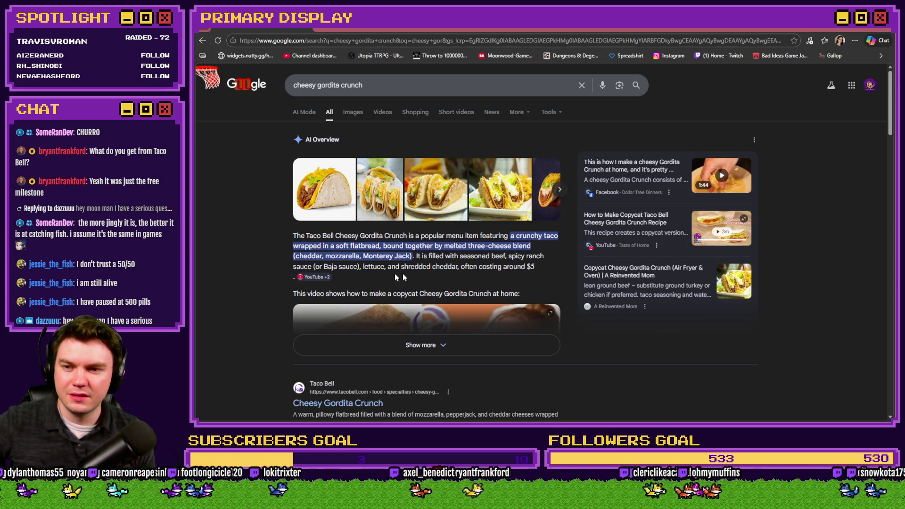
# - Search Google for 'taco bell menu', then return to the RPG Maker database
pyautogui.scroll(-3, 277, 266)
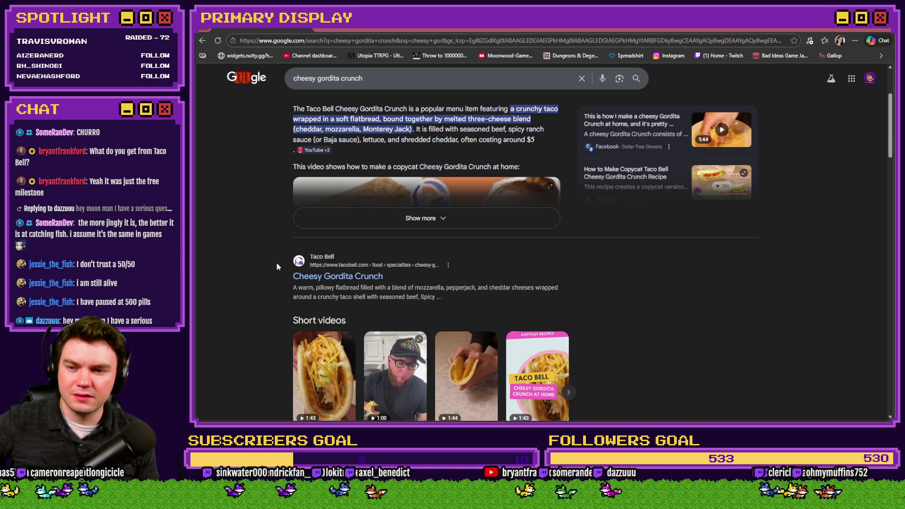
pyautogui.scroll(3, 375, 139)
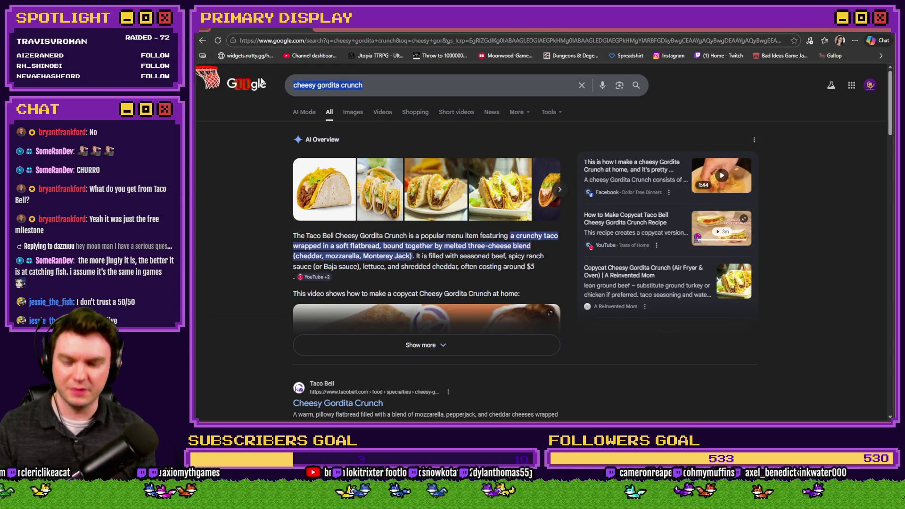
pyautogui.write('taco bell menu')
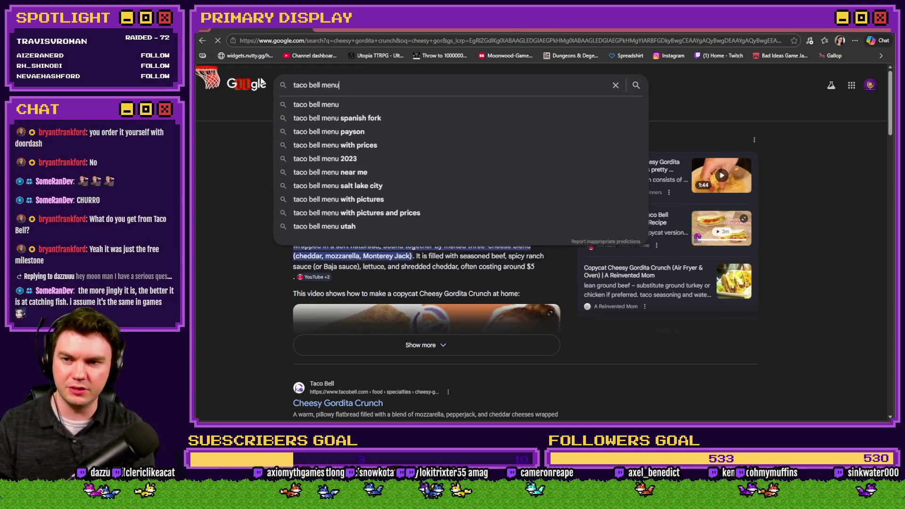
pyautogui.press('Return')
pyautogui.hotkey('alt', 'Tab')
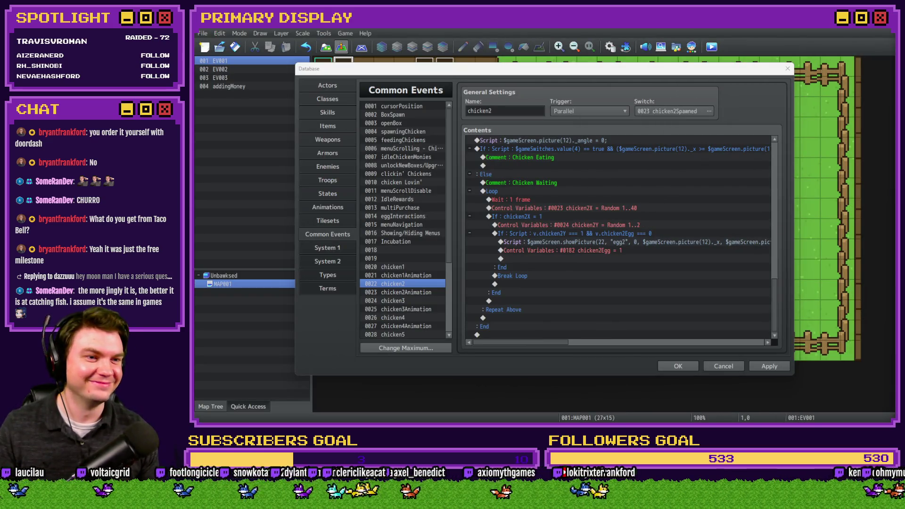
# - Accept Taco Bell's cookie notice and view Crunchwrap Supreme under Specialties
pyautogui.hotkey('alt', 'Tab')
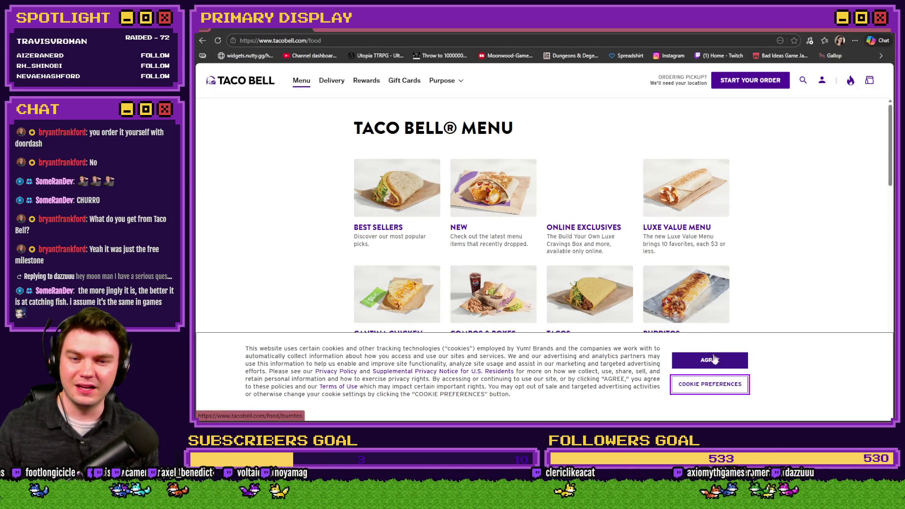
pyautogui.click(712, 360)
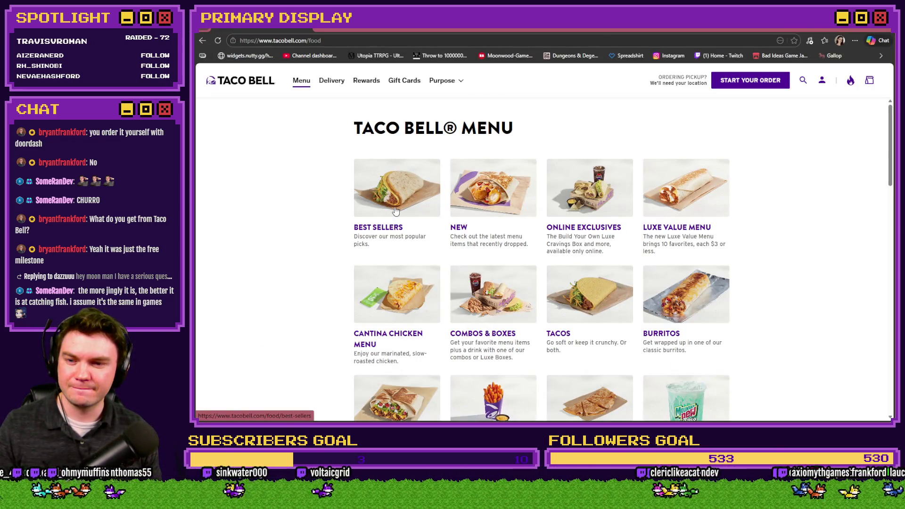
pyautogui.scroll(-3, 387, 241)
pyautogui.click(391, 262)
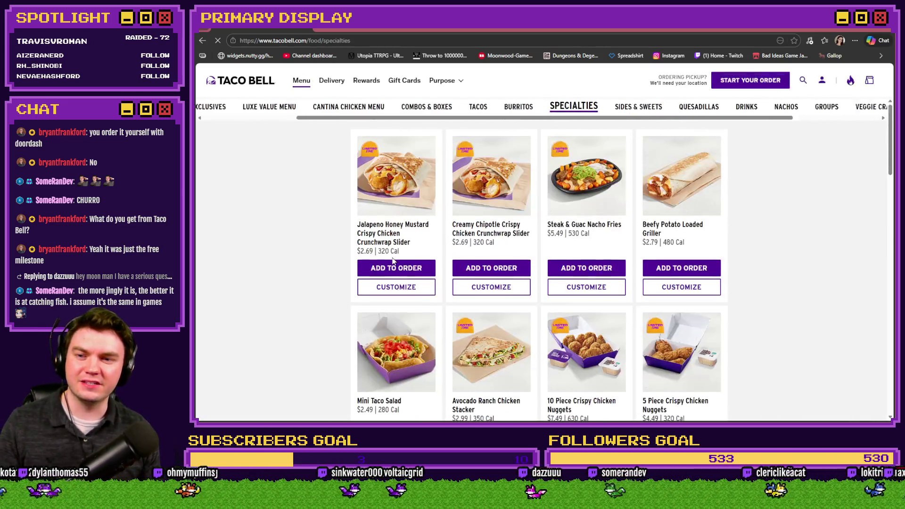
pyautogui.scroll(-7, 535, 252)
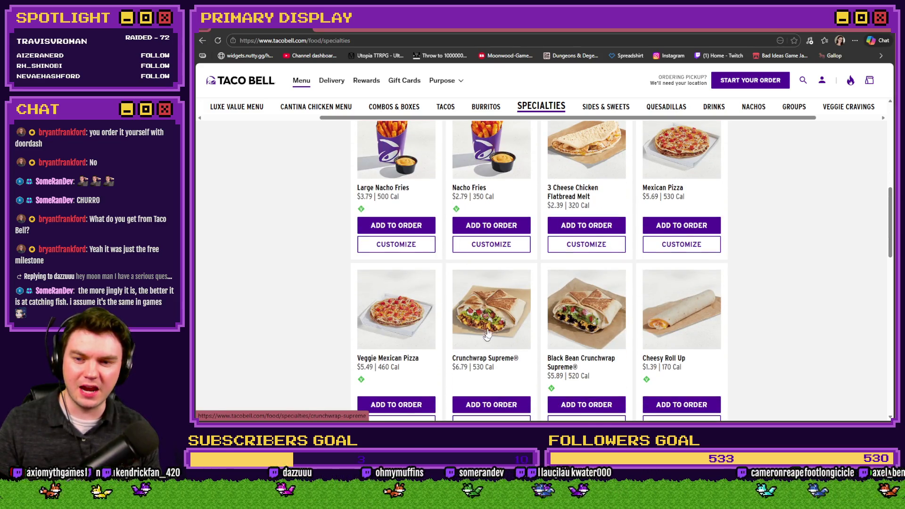
pyautogui.click(493, 324)
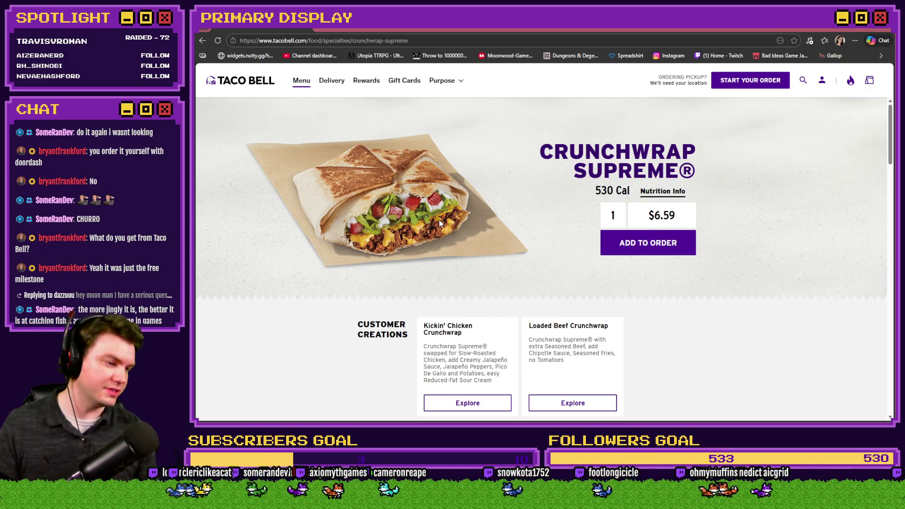
# - Go back from the product page to the full menu category overview
pyautogui.hotkey('alt', 'Left')
pyautogui.scroll(-2, 321, 257)
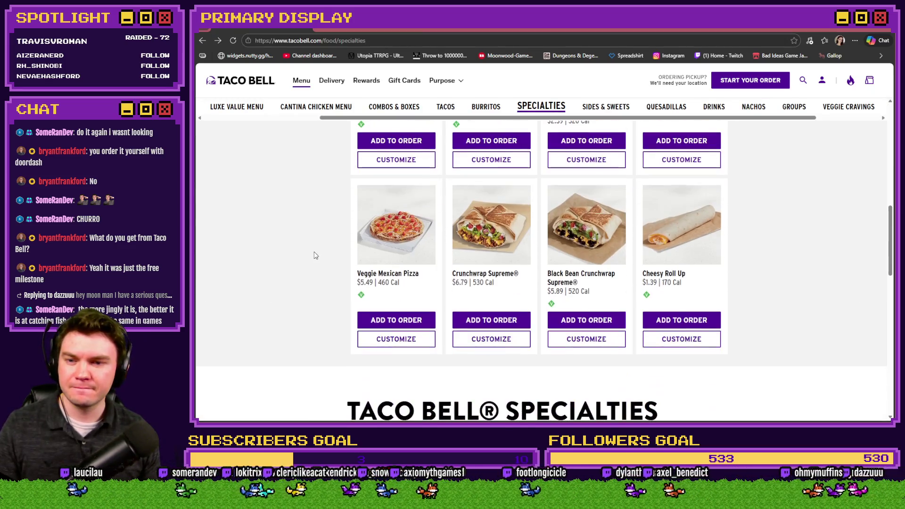
pyautogui.scroll(2, 323, 258)
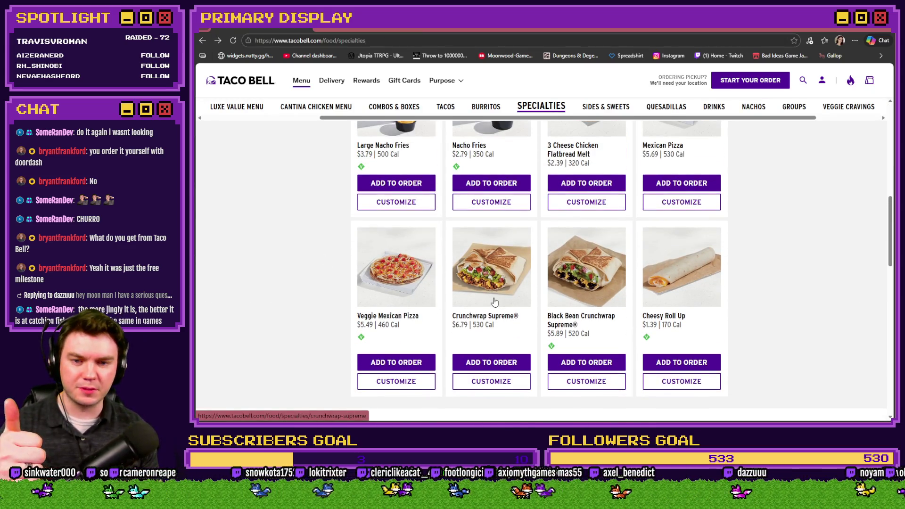
pyautogui.scroll(1, 490, 305)
pyautogui.scroll(1, 745, 276)
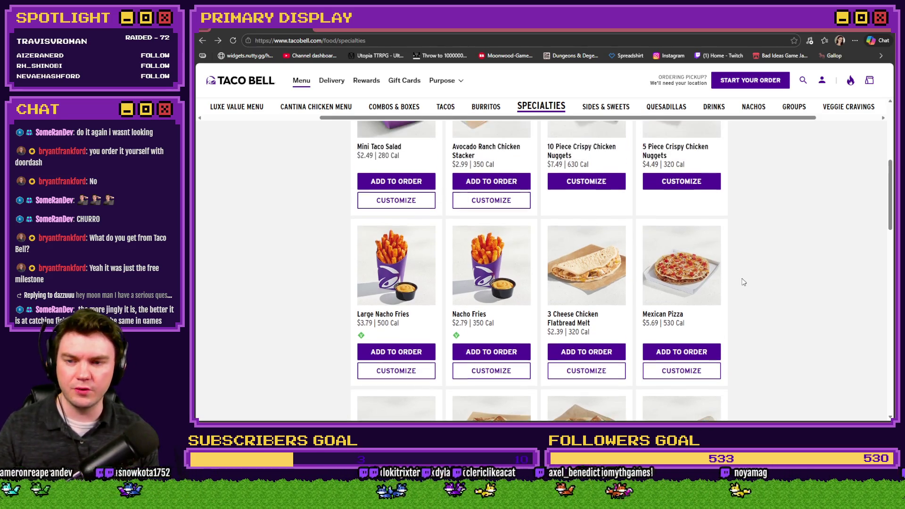
pyautogui.scroll(3, 738, 291)
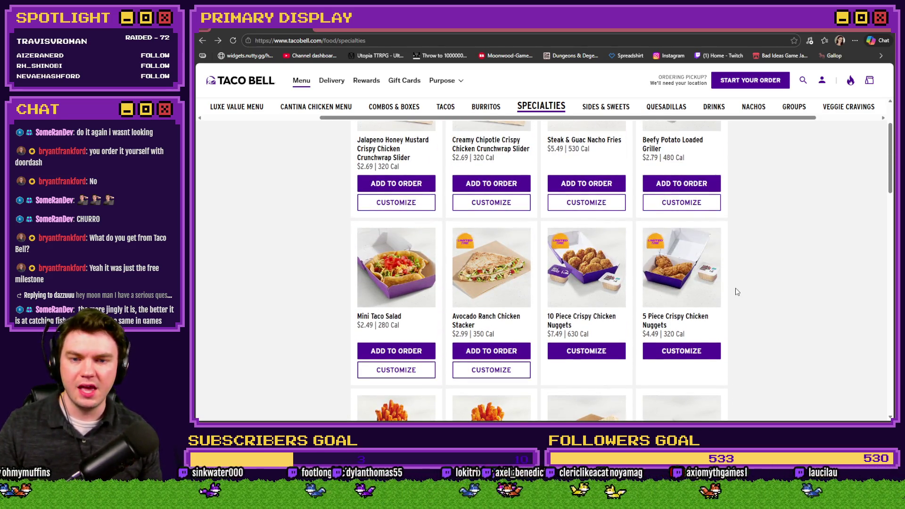
pyautogui.scroll(2, 740, 310)
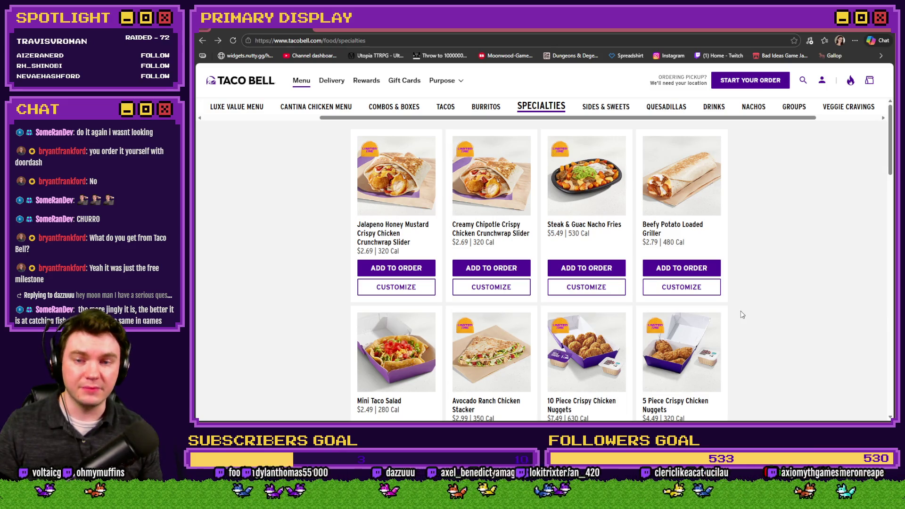
pyautogui.hotkey('alt', 'Left')
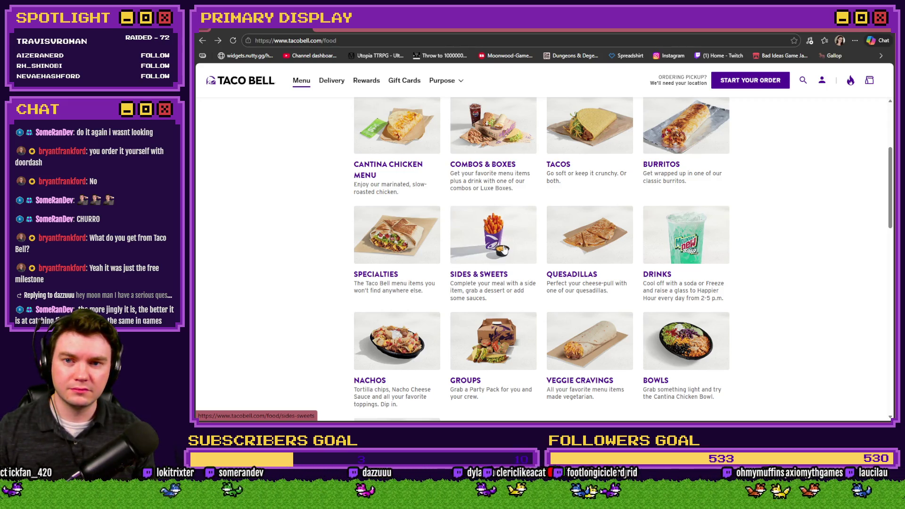
# - Browse the Combos & Boxes category, then return to the menu grid
pyautogui.click(493, 144)
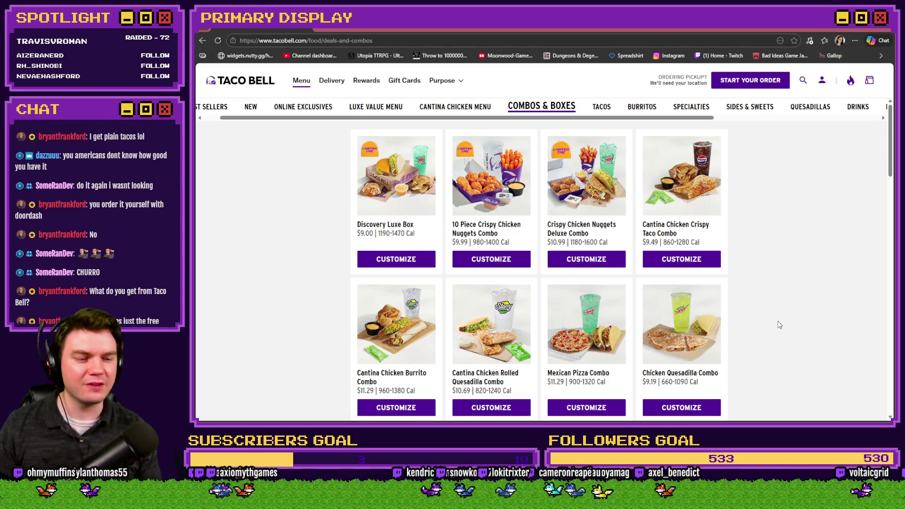
pyautogui.scroll(-4, 791, 308)
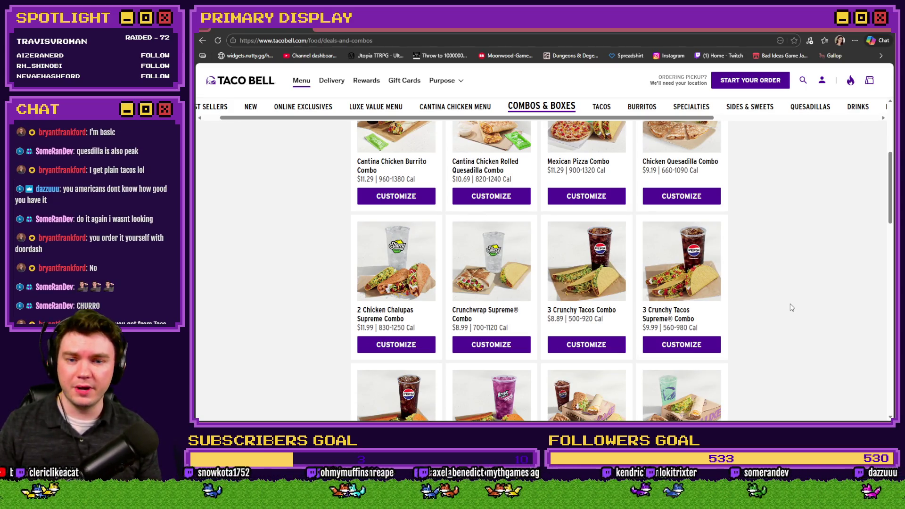
pyautogui.scroll(-3, 791, 307)
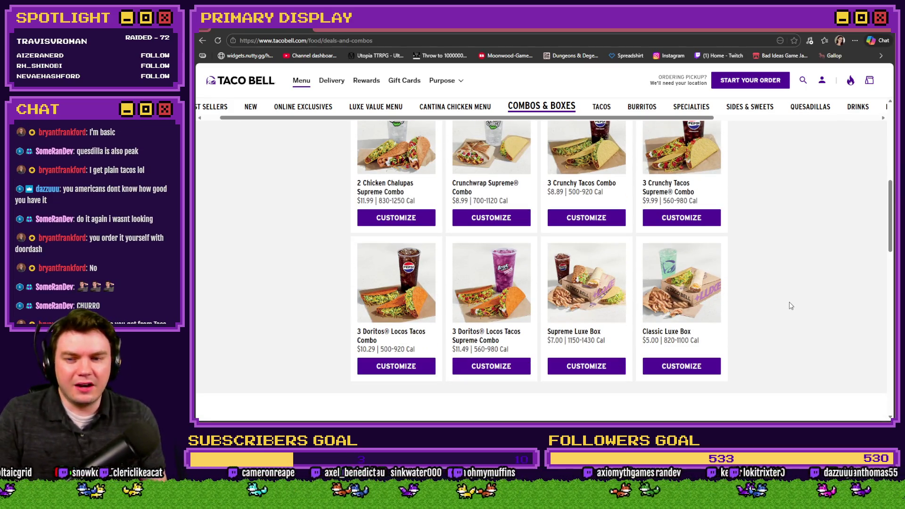
pyautogui.scroll(7, 790, 305)
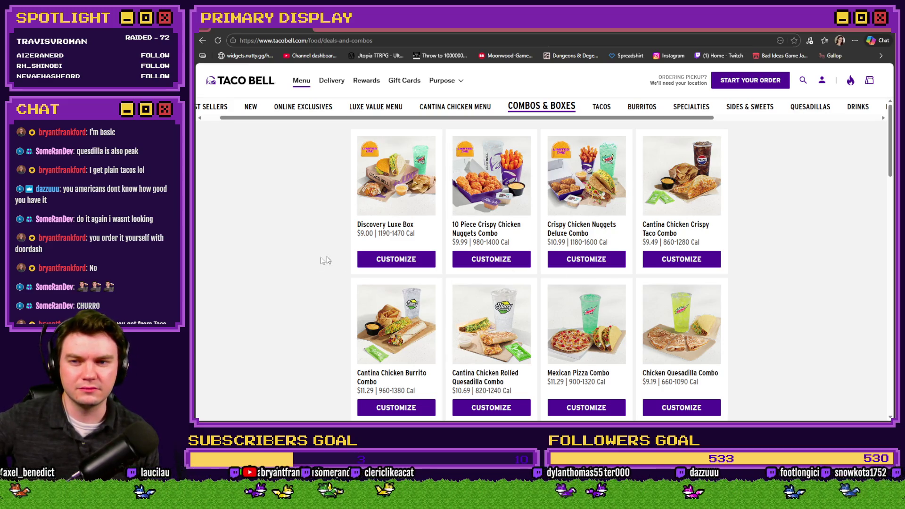
pyautogui.hotkey('alt', 'Left')
pyautogui.scroll(-4, 267, 226)
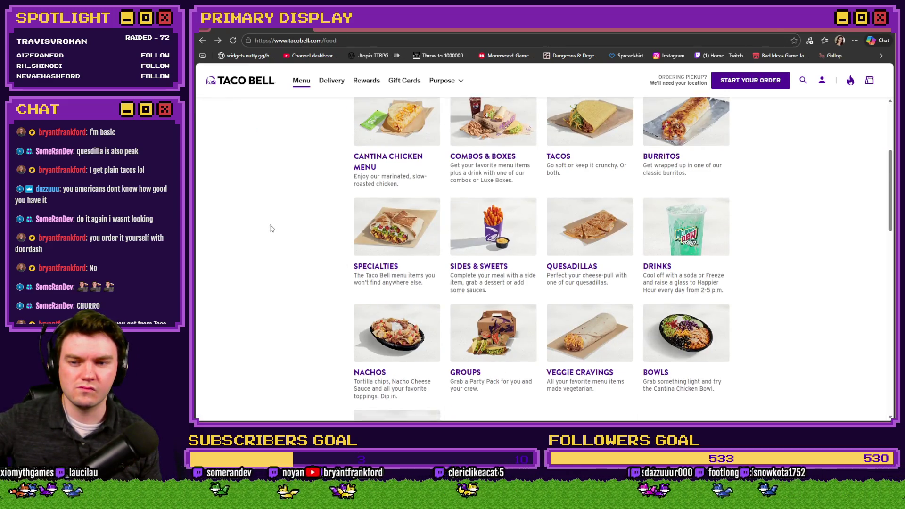
pyautogui.scroll(2, 271, 229)
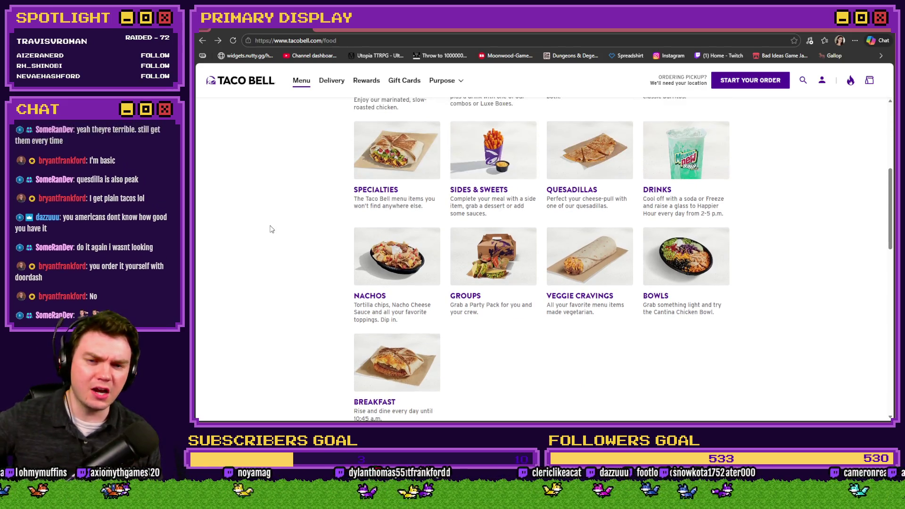
pyautogui.scroll(2, 273, 236)
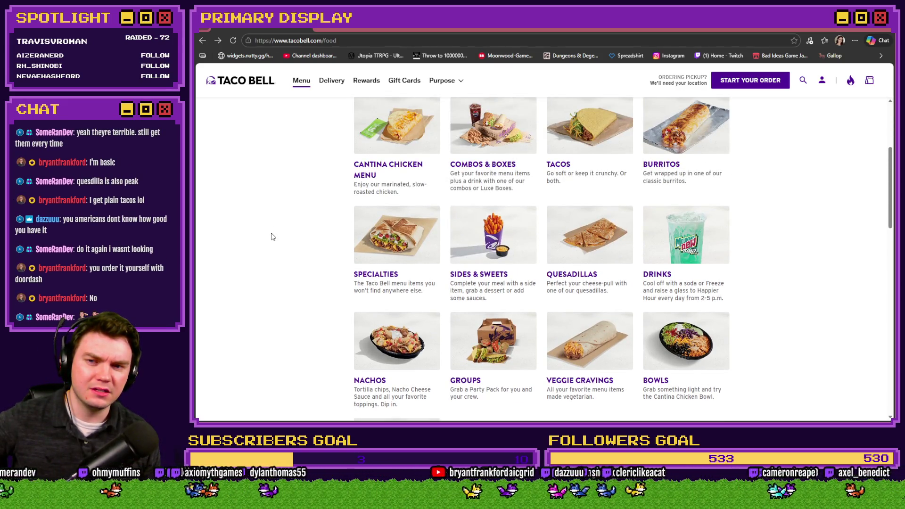
pyautogui.scroll(3, 272, 236)
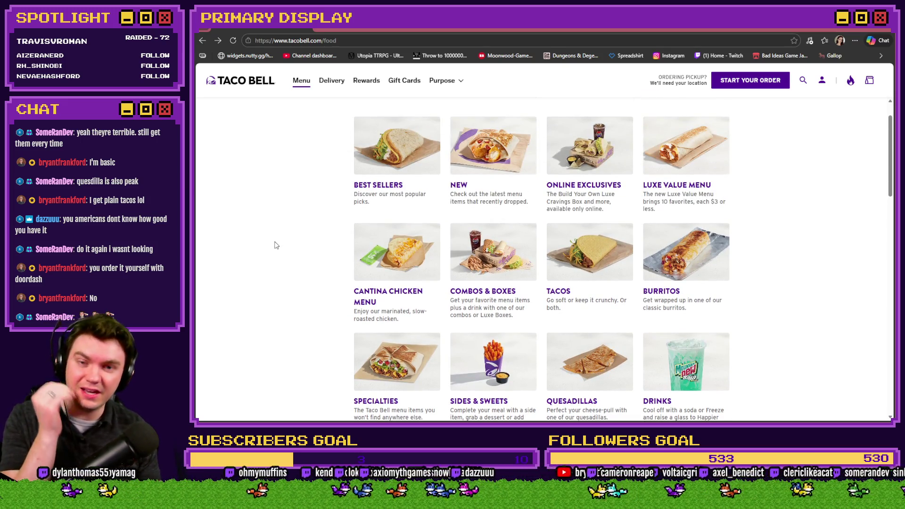
pyautogui.scroll(1, 275, 245)
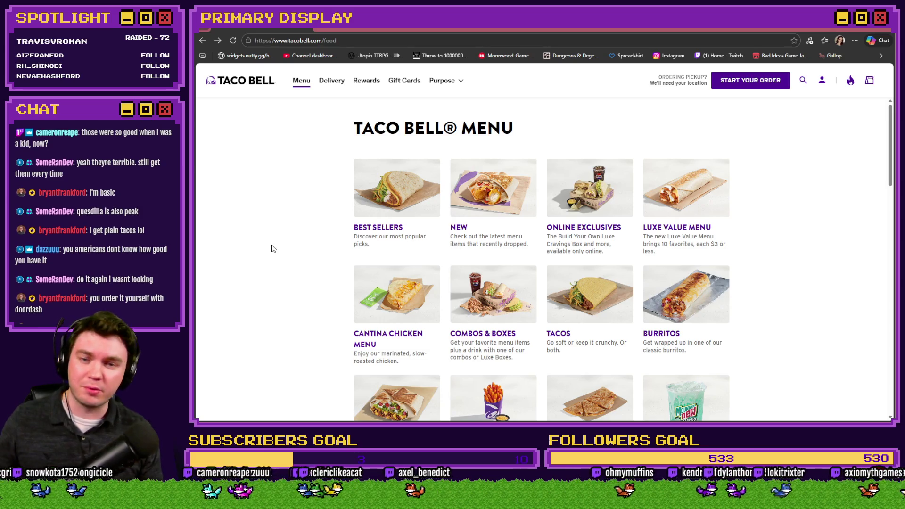
# - Browse the Luxe Value Menu items like Cheesy Roll Up, then return to RPG Maker's Database
pyautogui.click(653, 230)
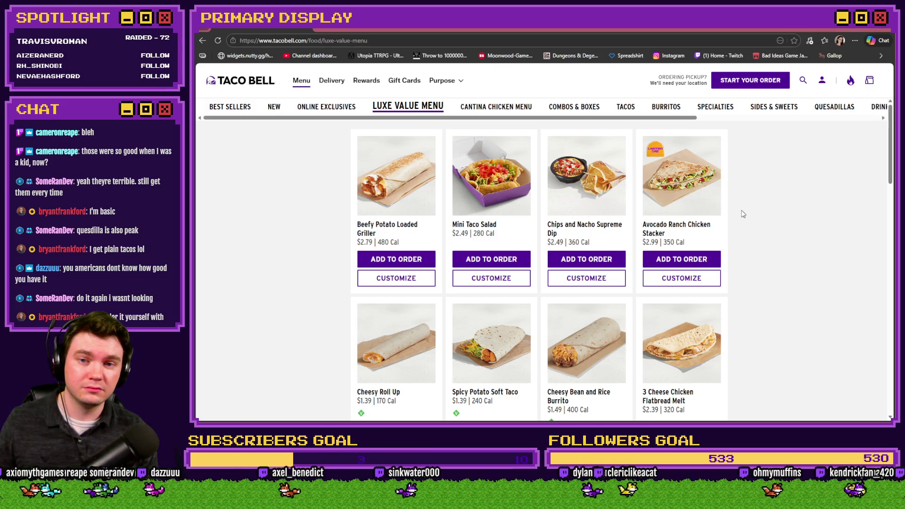
pyautogui.scroll(-3, 744, 215)
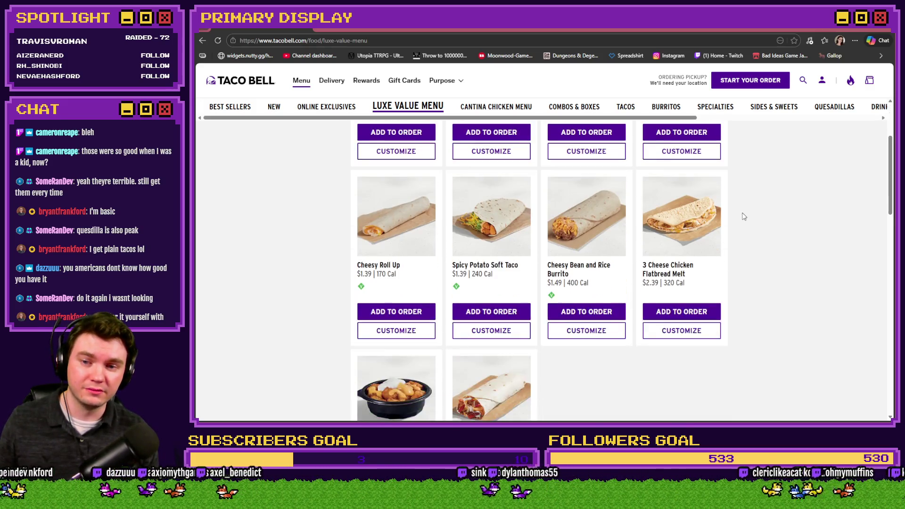
pyautogui.scroll(-2, 743, 216)
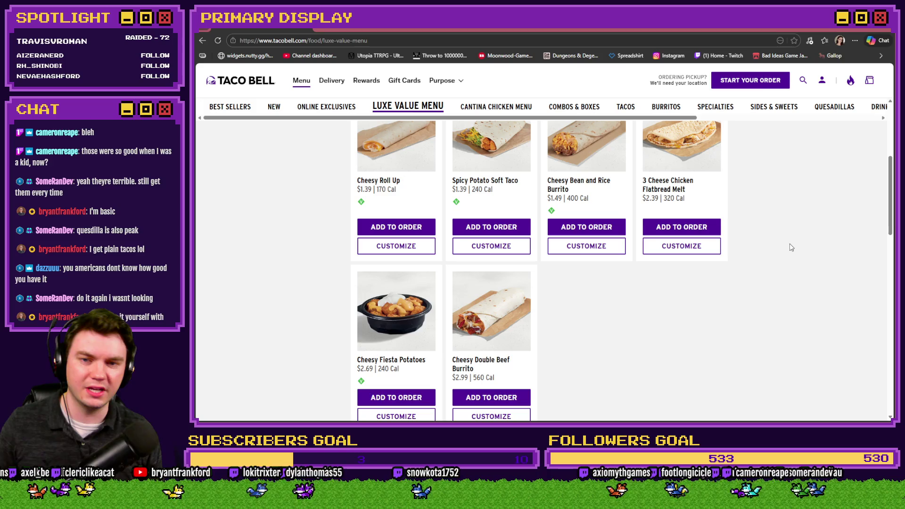
pyautogui.scroll(3, 798, 244)
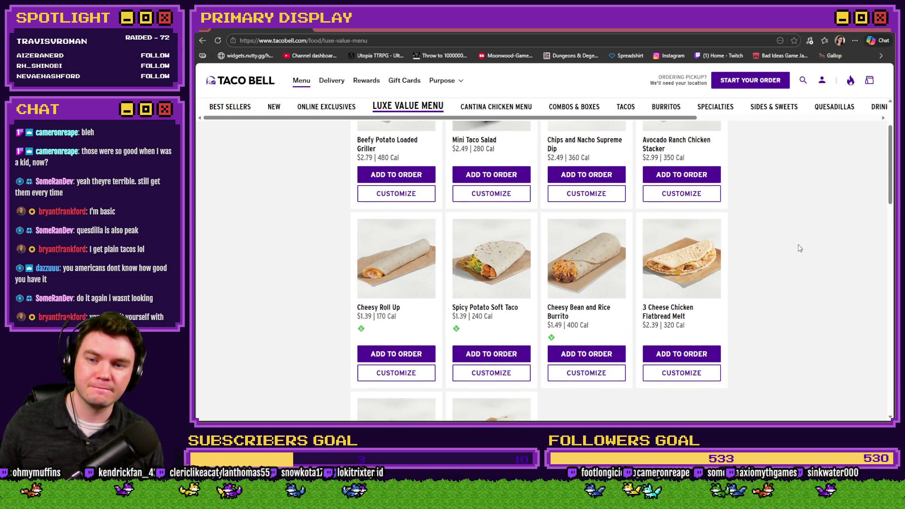
pyautogui.scroll(2, 800, 249)
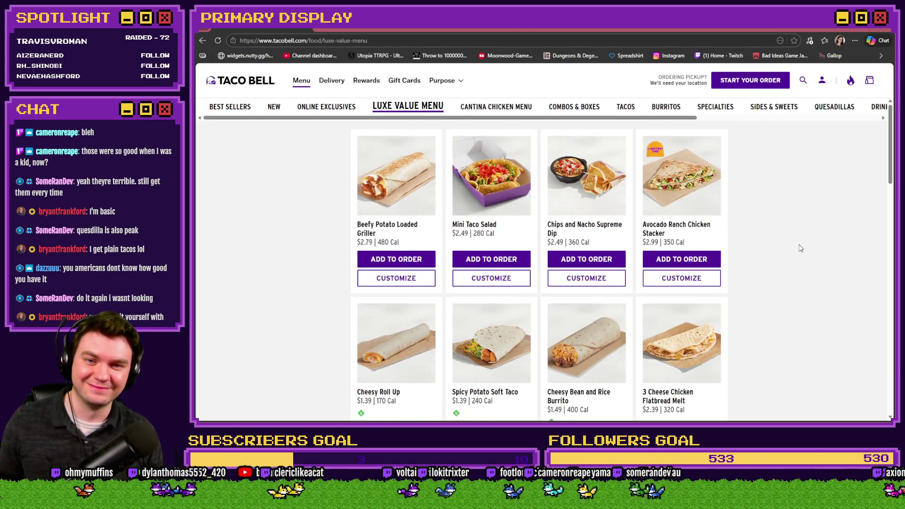
pyautogui.scroll(-4, 800, 249)
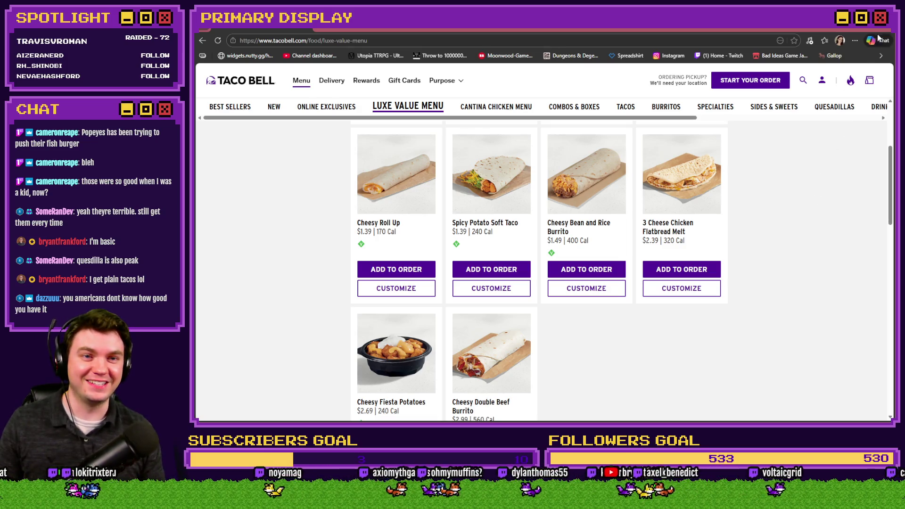
pyautogui.hotkey('alt', 'Tab')
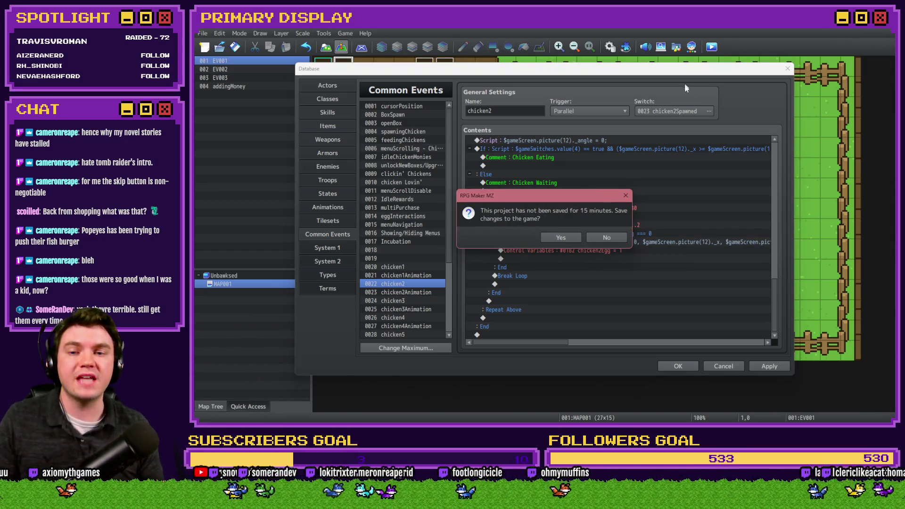
# - Accept the 15-minute reminder to save the RPG Maker project
pyautogui.click(569, 236)
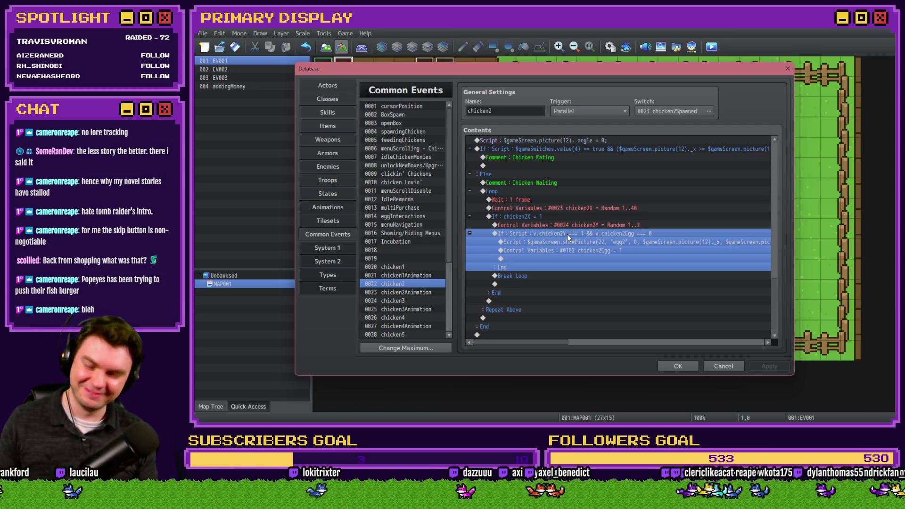
# - Select the whole If : chicken2X = 1 condition block in chicken2
pyautogui.click(563, 220)
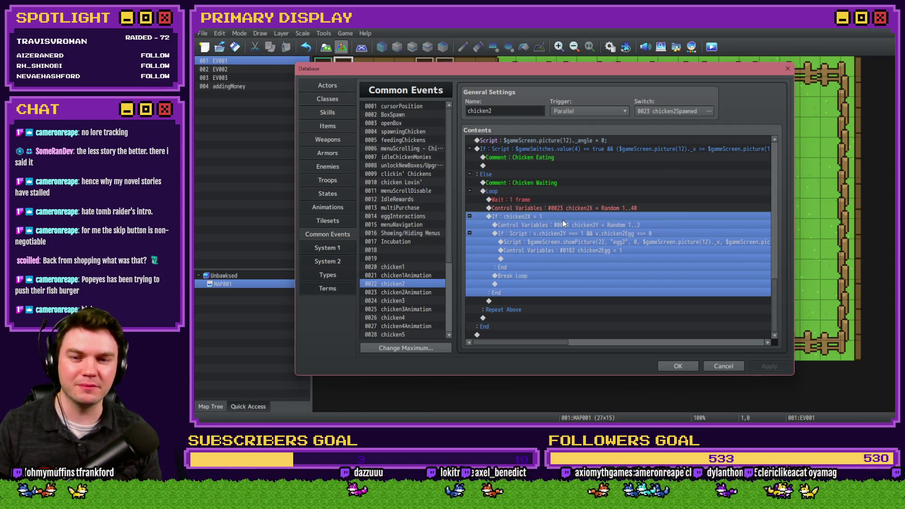
pyautogui.click(565, 233)
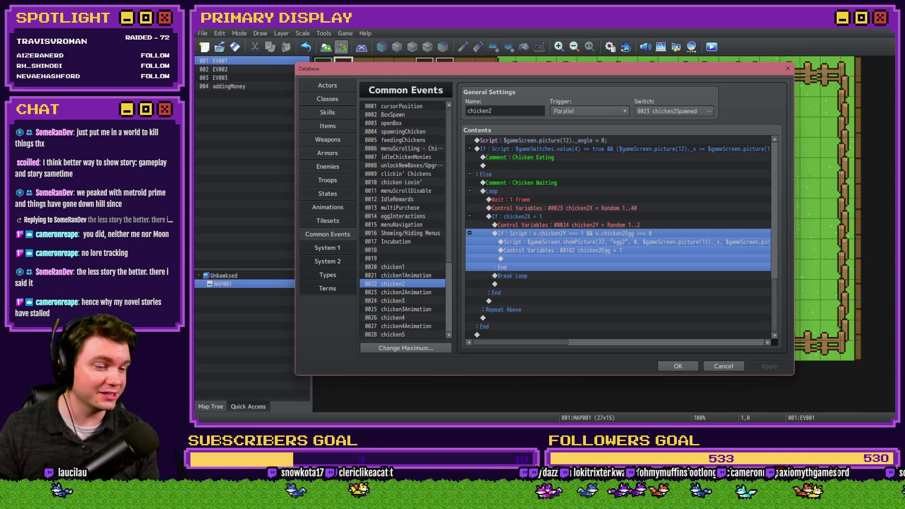
pyautogui.click(620, 233)
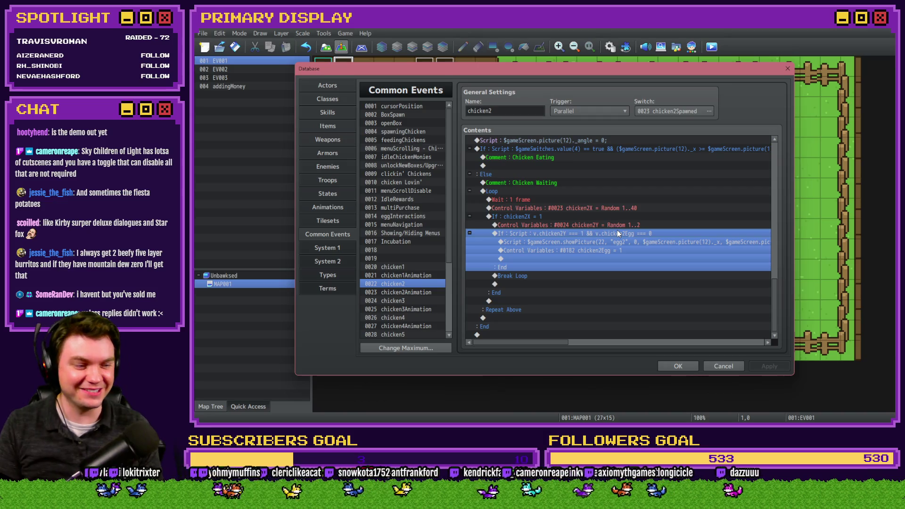
pyautogui.click(591, 217)
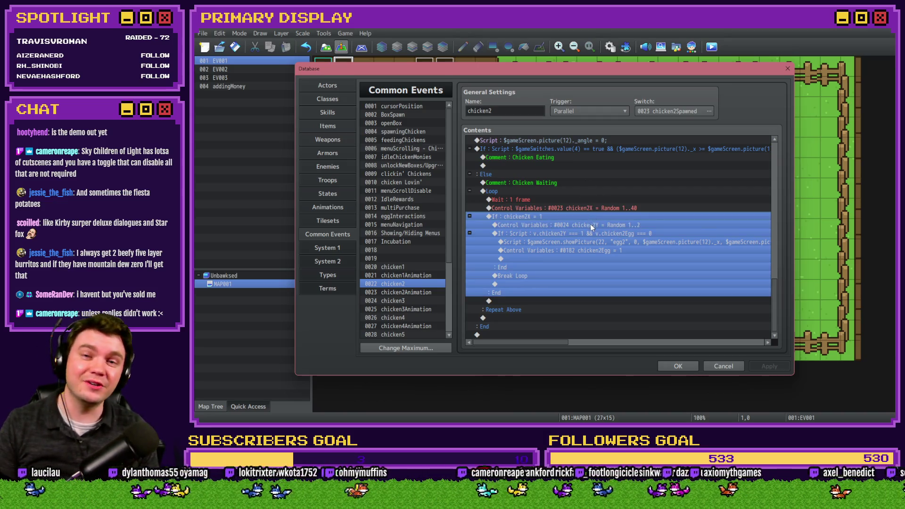
pyautogui.click(591, 225)
pyautogui.click(590, 229)
pyautogui.click(590, 230)
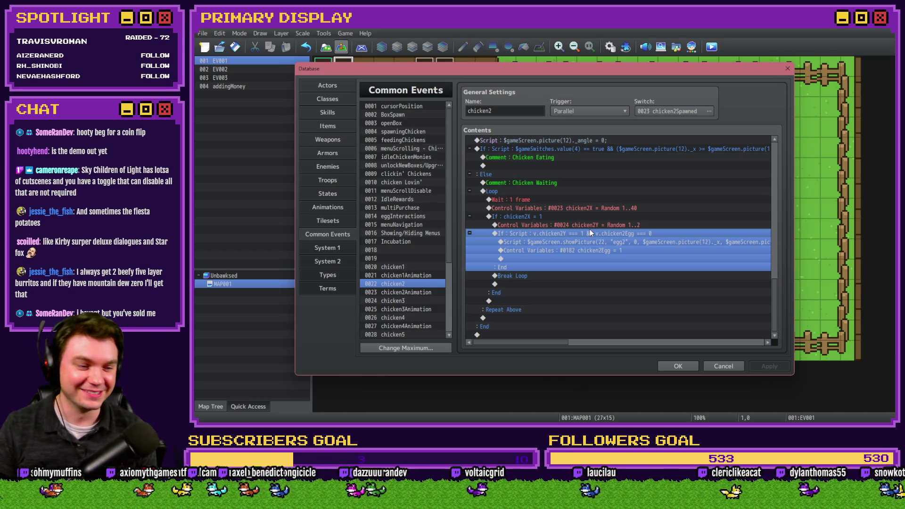
pyautogui.click(601, 225)
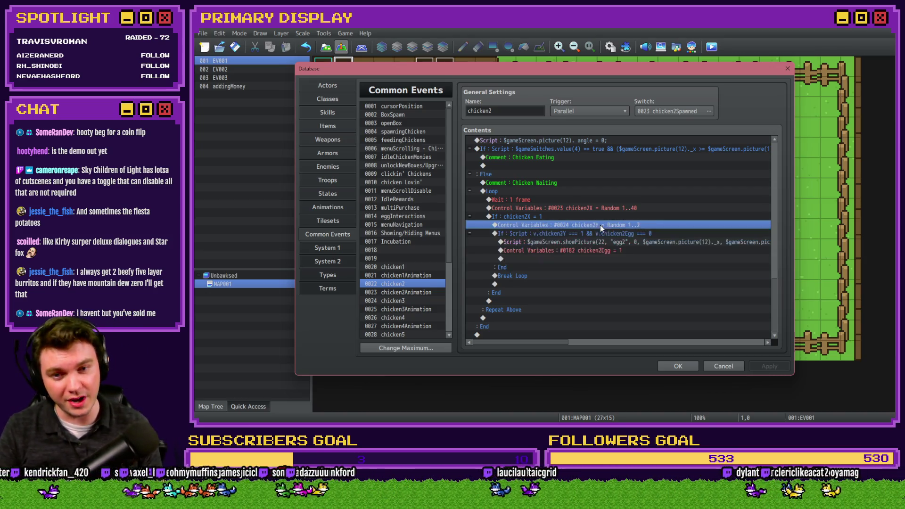
# - Duplicate the egg branch and change its condition to chicken2Y === 2 && chicken12Egg === 0
pyautogui.click(612, 231)
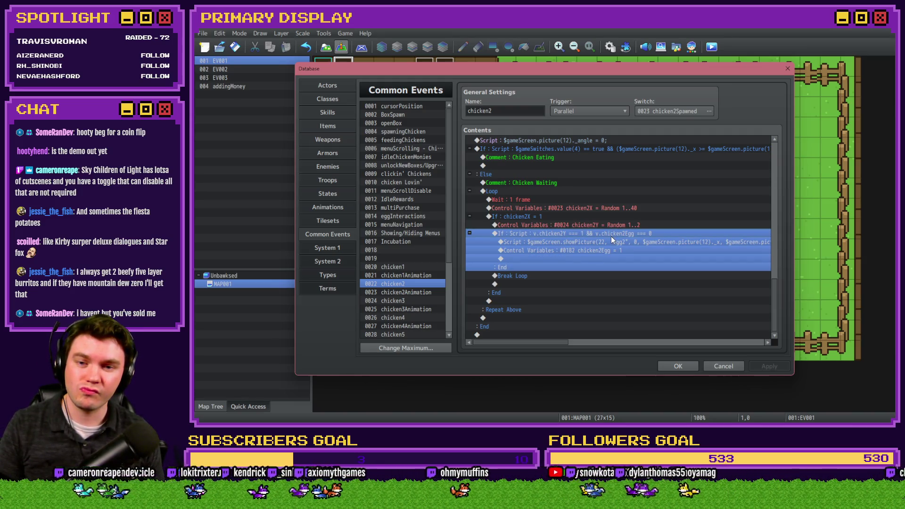
pyautogui.hotkey('ctrl', 'c')
pyautogui.hotkey('ctrl', 'v')
pyautogui.doubleClick(611, 240)
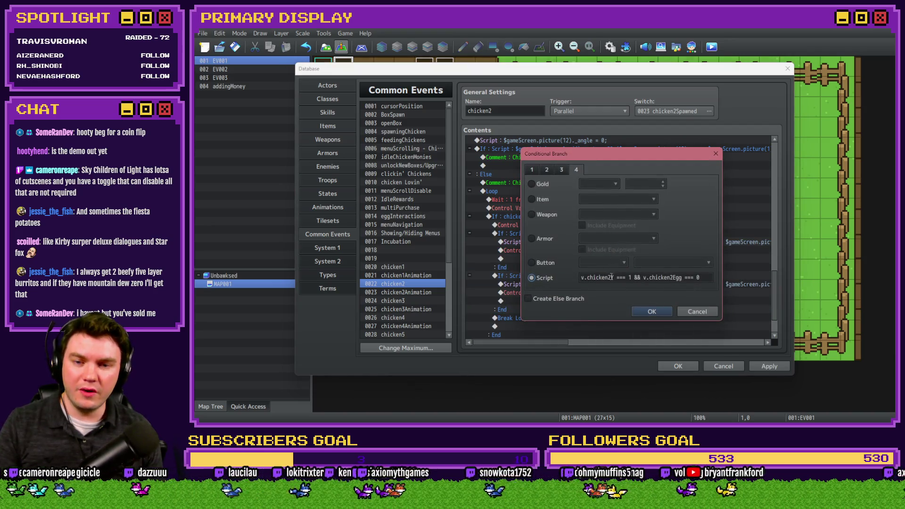
pyautogui.doubleClick(630, 277)
pyautogui.write('2')
pyautogui.click(672, 277)
pyautogui.write('1')
pyautogui.click(663, 312)
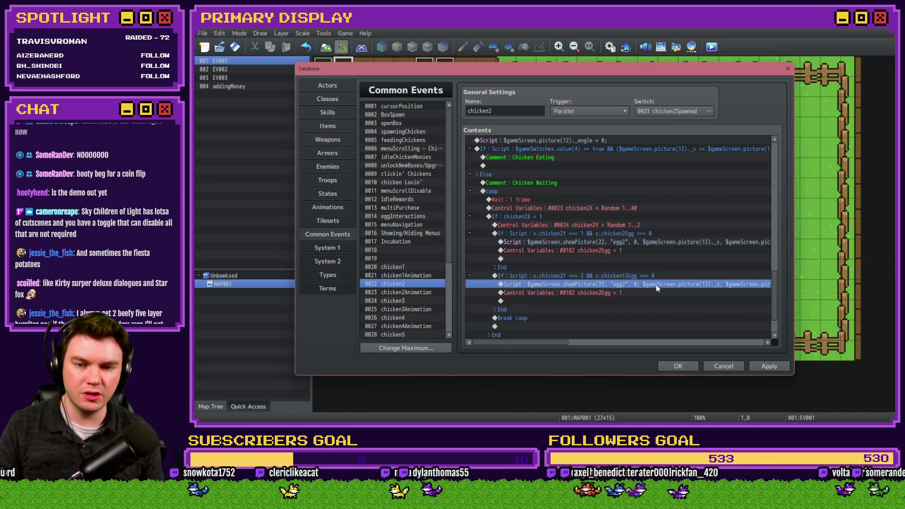
# - Change the duplicated showPicture script to display picture 32
pyautogui.doubleClick(657, 286)
pyautogui.moveTo(519, 167); pyautogui.dragTo(697, 167)
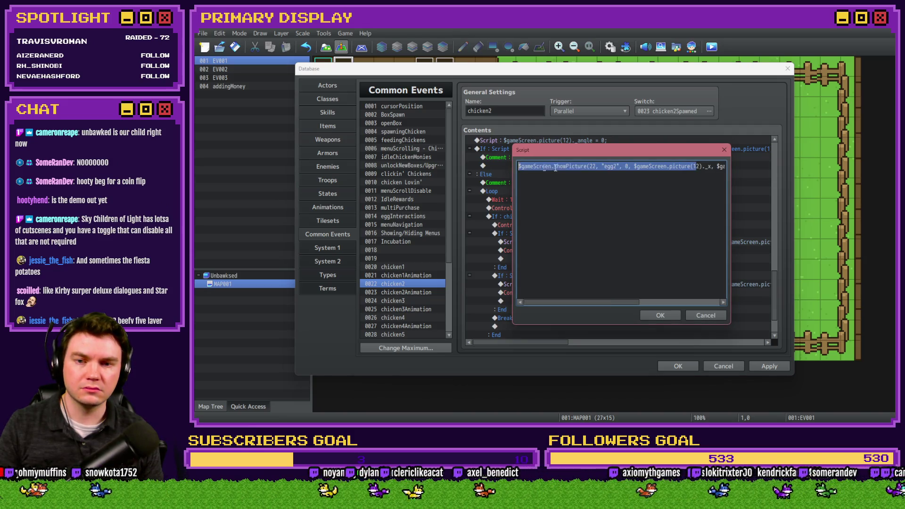
pyautogui.click(590, 167)
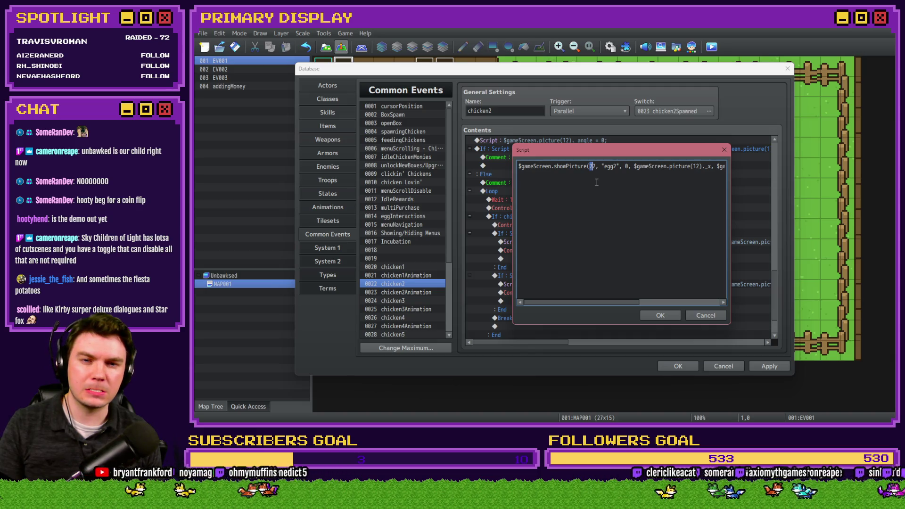
pyautogui.write('3')
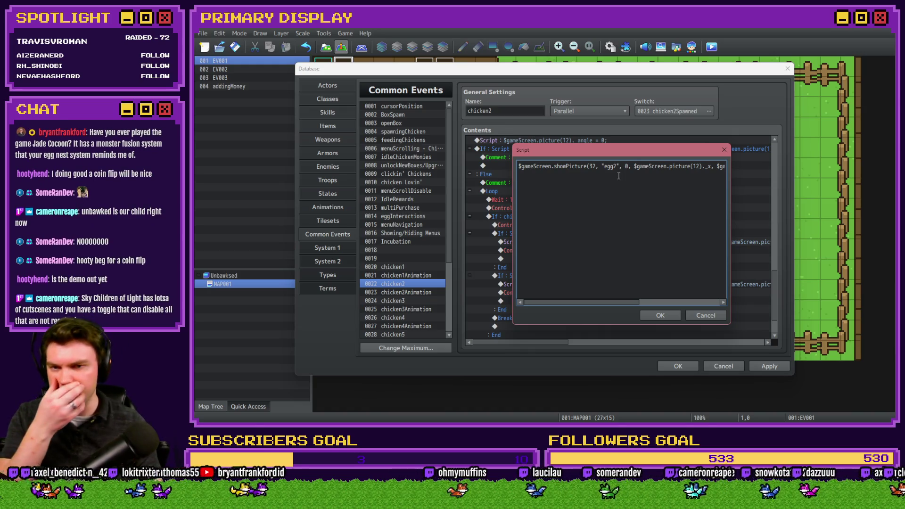
pyautogui.moveTo(693, 166); pyautogui.dragTo(740, 167)
pyautogui.click(656, 314)
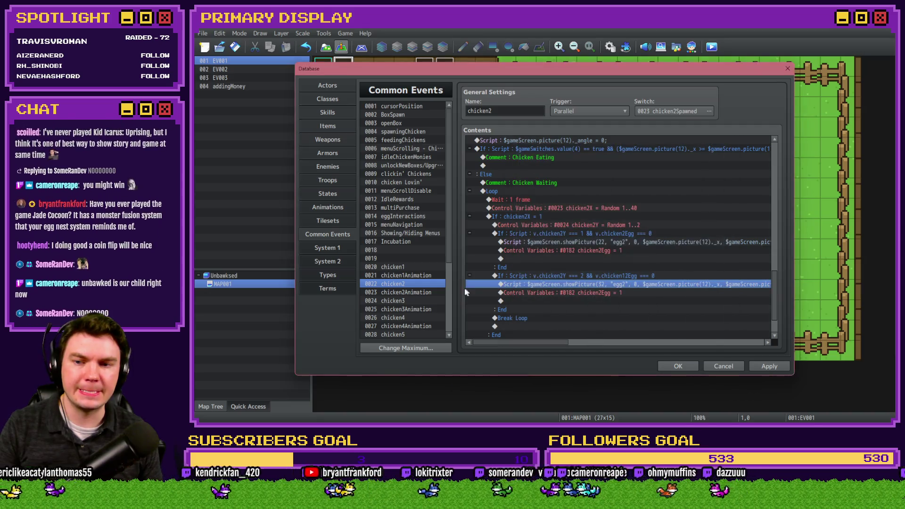
# - Make the copied variable command set 0192 chicken12Egg, then bring up chicken1
pyautogui.doubleClick(576, 294)
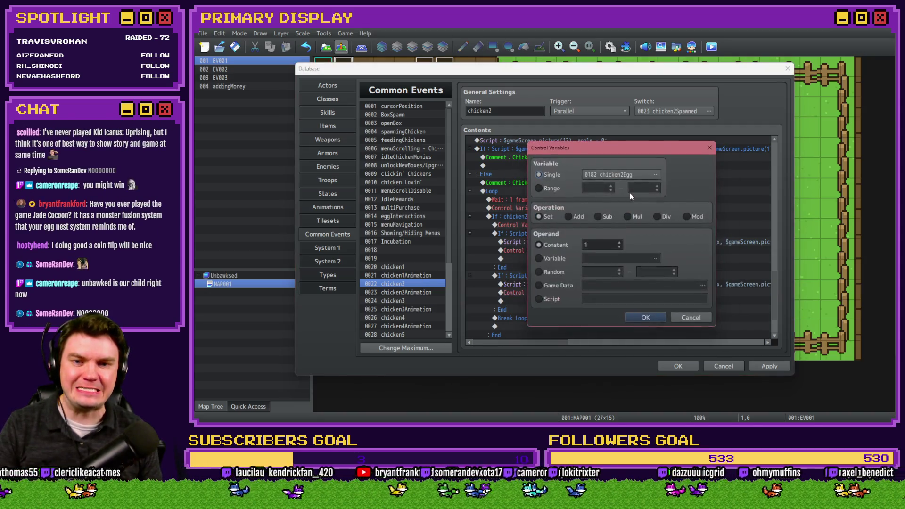
pyautogui.click(623, 174)
pyautogui.doubleClick(650, 238)
pyautogui.click(641, 318)
pyautogui.click(410, 267)
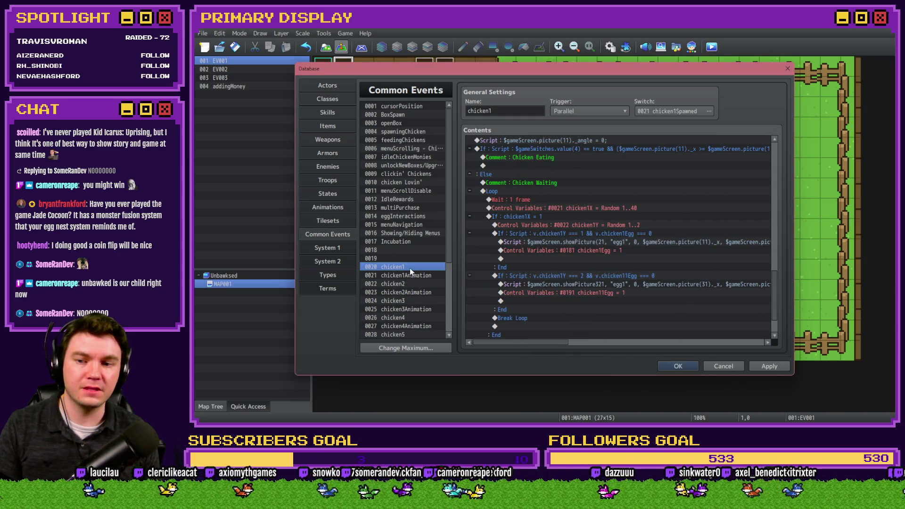
# - Change both picture(31) references in chicken1's second egg script to picture(11)
pyautogui.doubleClick(613, 283)
pyautogui.click(642, 166)
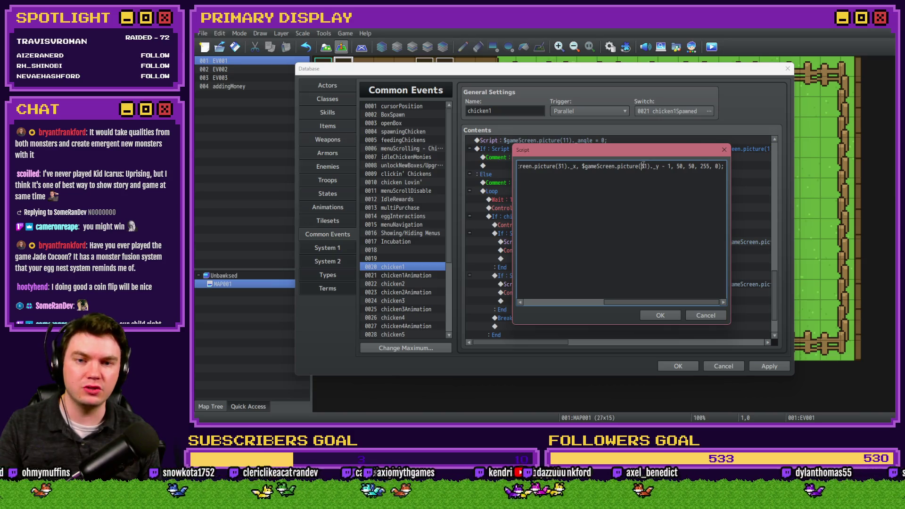
pyautogui.press('BackSpace')
pyautogui.write('1')
pyautogui.click(557, 166)
pyautogui.press('Delete')
pyautogui.write('1')
pyautogui.click(660, 316)
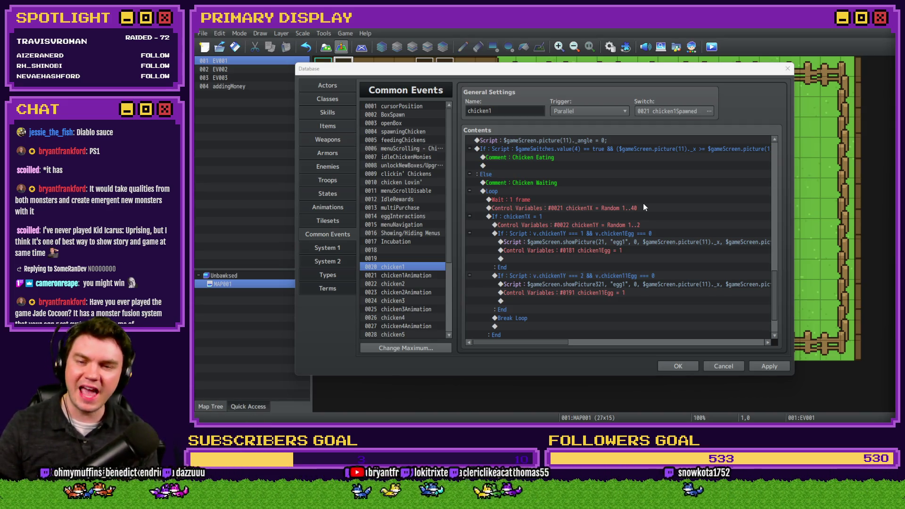
# - Review chicken1's first and second egg branches
pyautogui.click(652, 270)
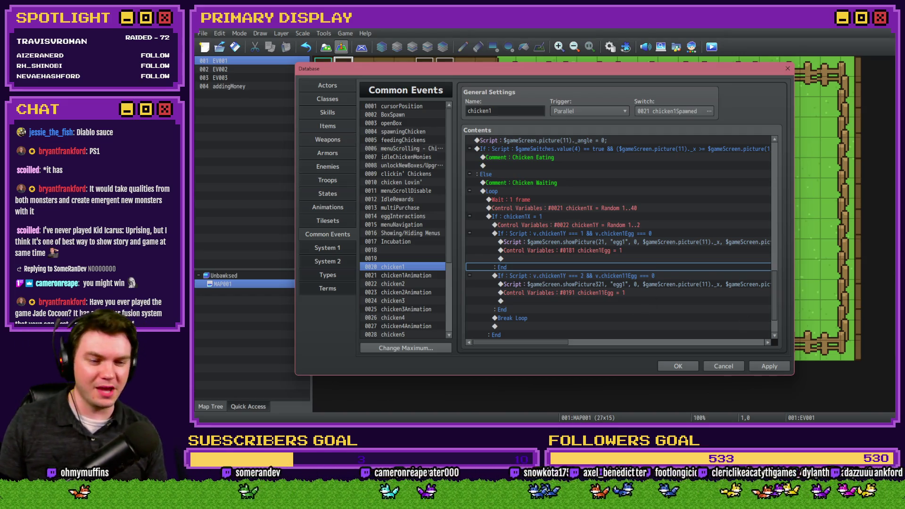
pyautogui.hotkey('alt', 'Tab')
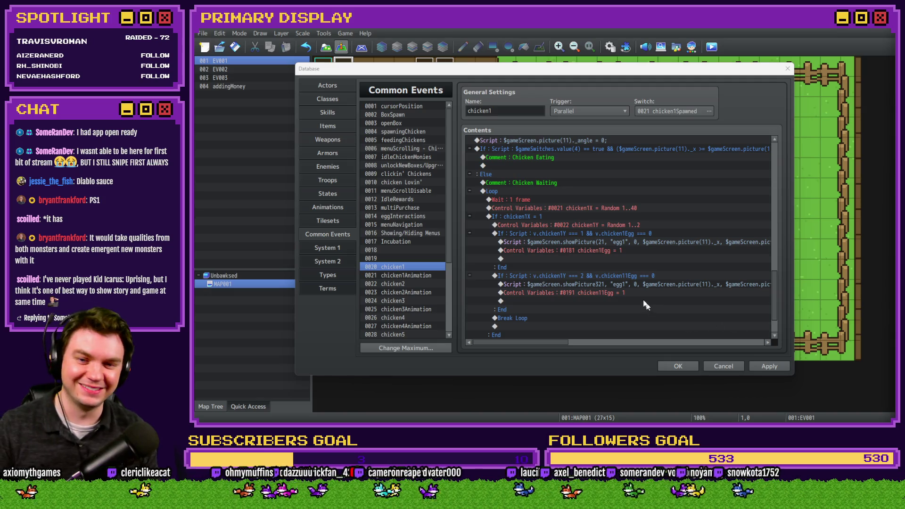
pyautogui.click(623, 280)
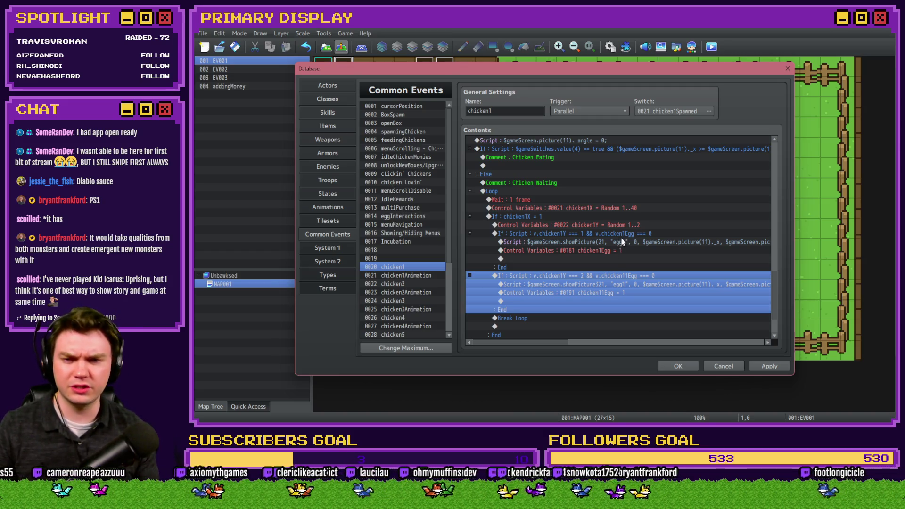
# - Look over the chicken2 and chicken3 common events for comparison
pyautogui.click(417, 285)
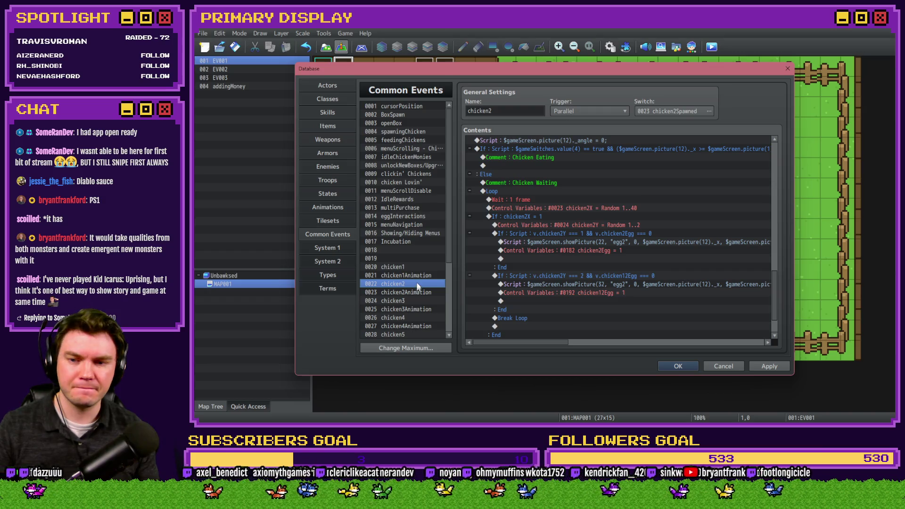
pyautogui.click(418, 268)
pyautogui.click(420, 285)
pyautogui.click(416, 298)
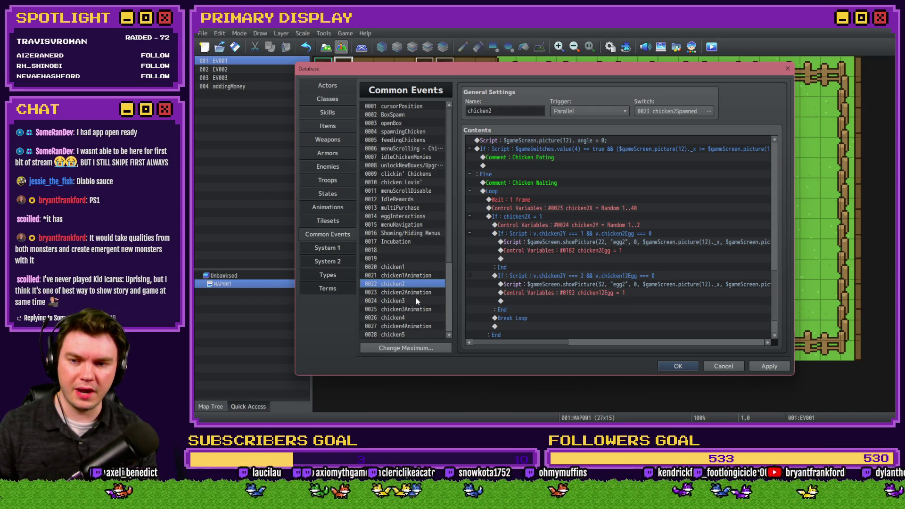
pyautogui.moveTo(779, 161); pyautogui.dragTo(768, 304)
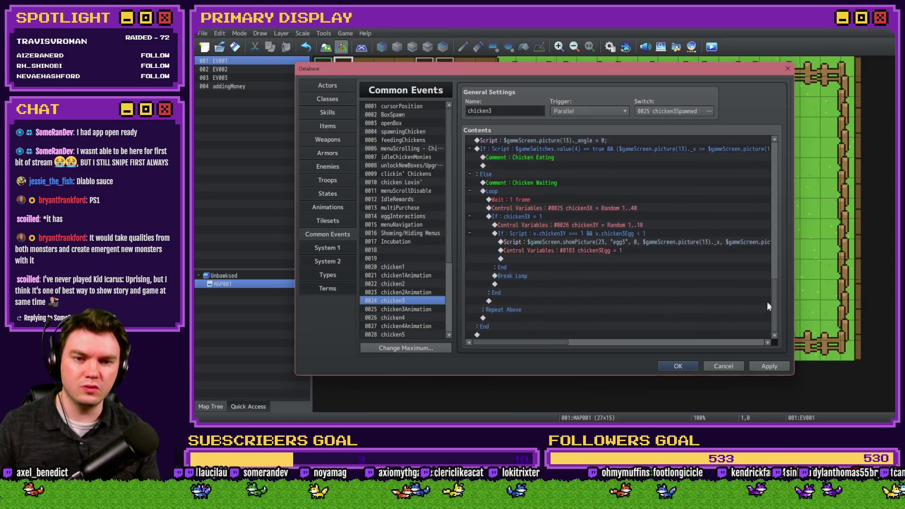
# - Confirm chicken3's egg branch condition, close the Database keeping changes, and start a playtest
pyautogui.doubleClick(582, 231)
pyautogui.click(685, 277)
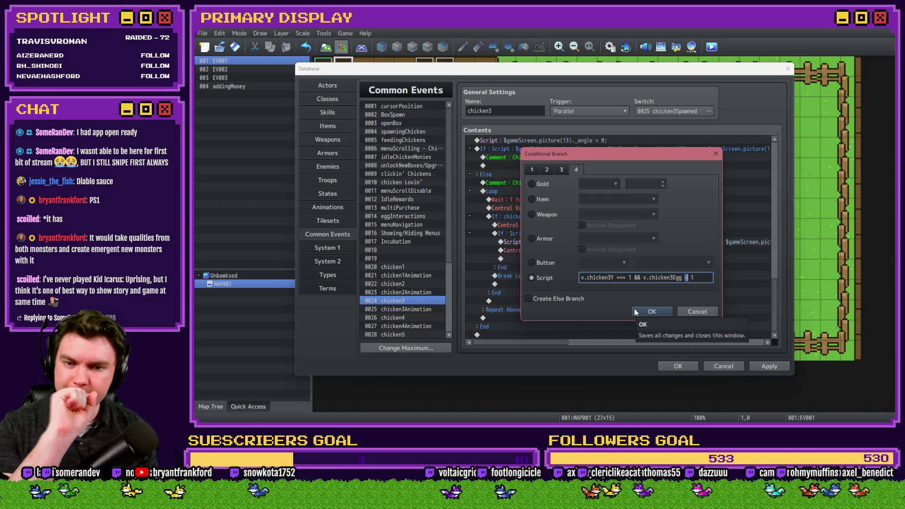
pyautogui.click(636, 311)
pyautogui.click(678, 366)
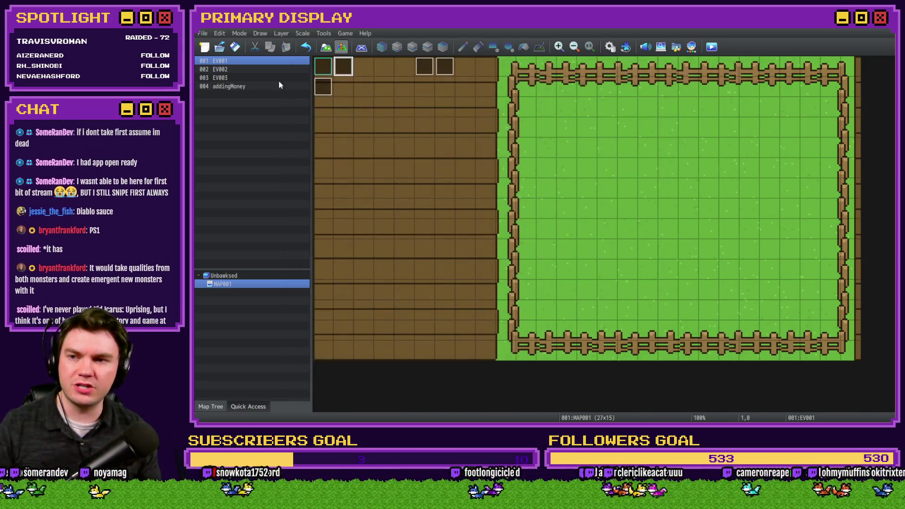
pyautogui.click(712, 47)
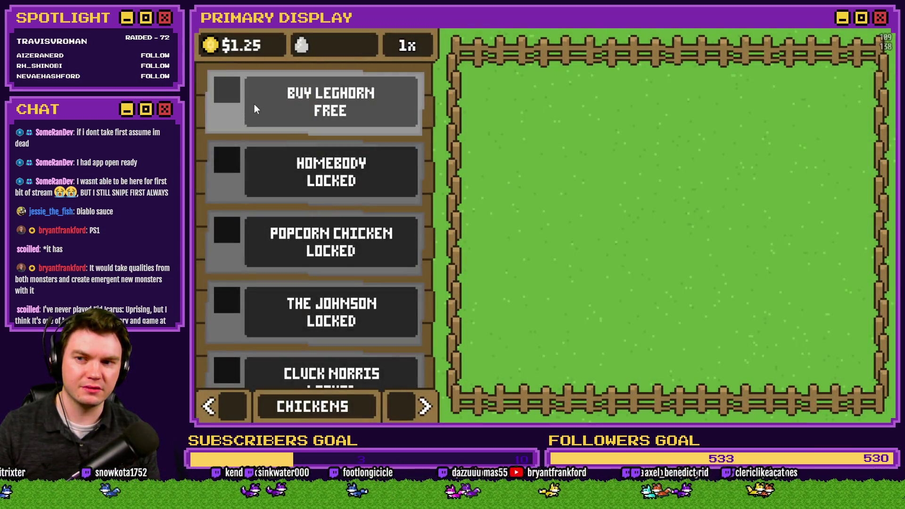
# - In the playtest, buy the free Leghorn and open its crate, then dismiss the SyntaxError screen
pyautogui.click(254, 109)
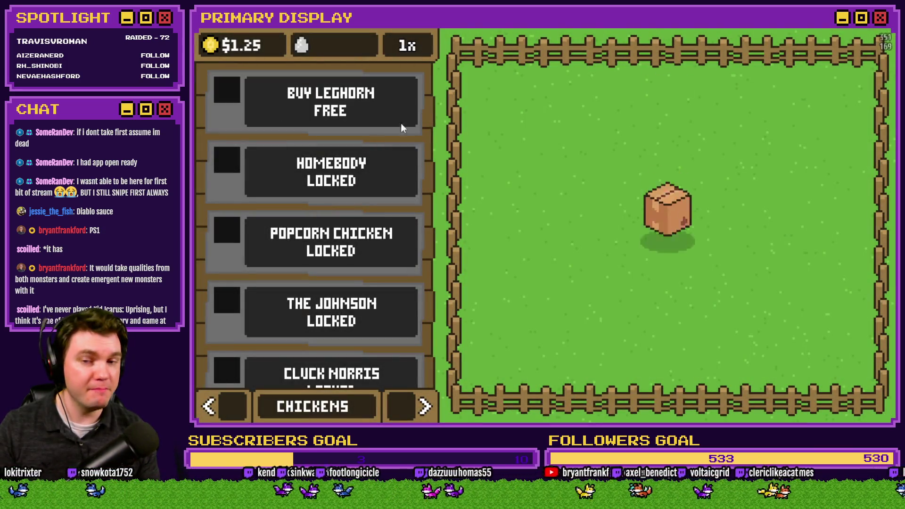
pyautogui.click(672, 227)
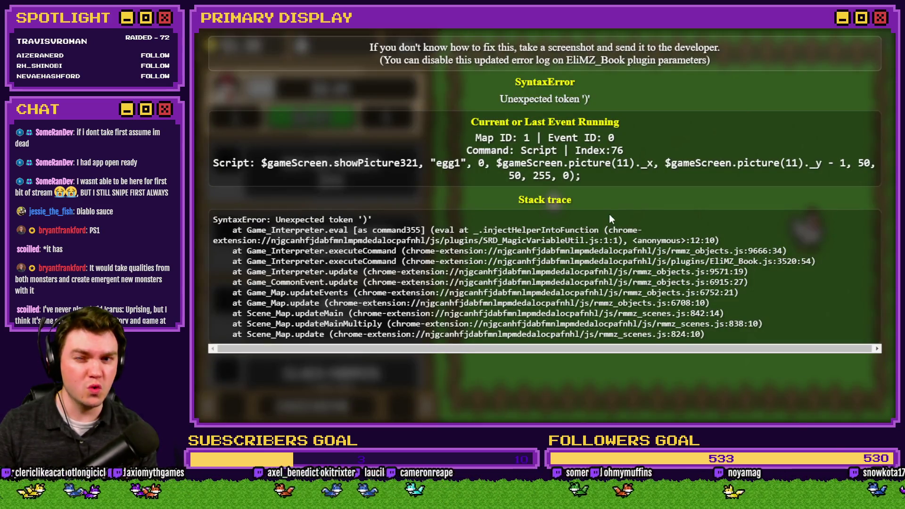
pyautogui.click(890, 36)
# - Delete the stray digit so chicken1's script reads showPicture(31, "egg1", …)
pyautogui.click(608, 50)
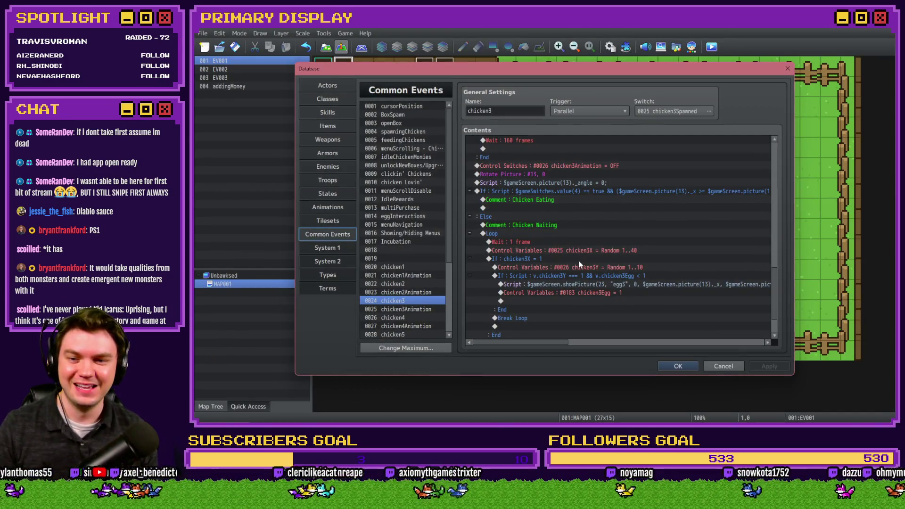
pyautogui.click(419, 268)
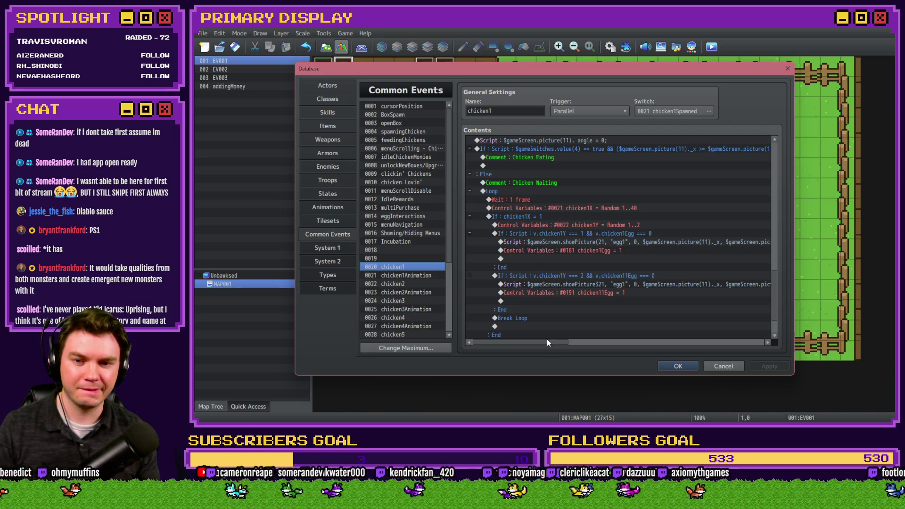
pyautogui.moveTo(547, 342)
pyautogui.mouseDown()
pyautogui.moveTo(591, 347)
pyautogui.moveTo(552, 344)
pyautogui.mouseUp()
pyautogui.doubleClick(564, 285)
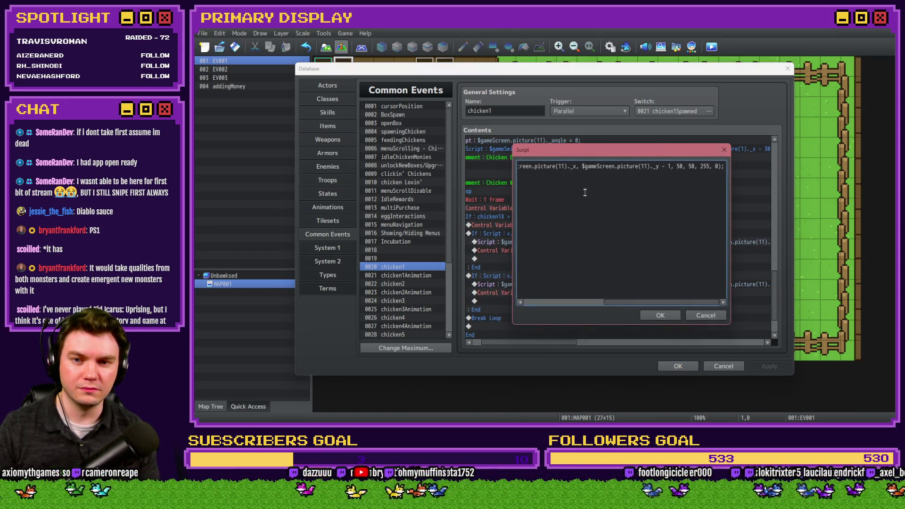
pyautogui.press('Home')
pyautogui.click(596, 213)
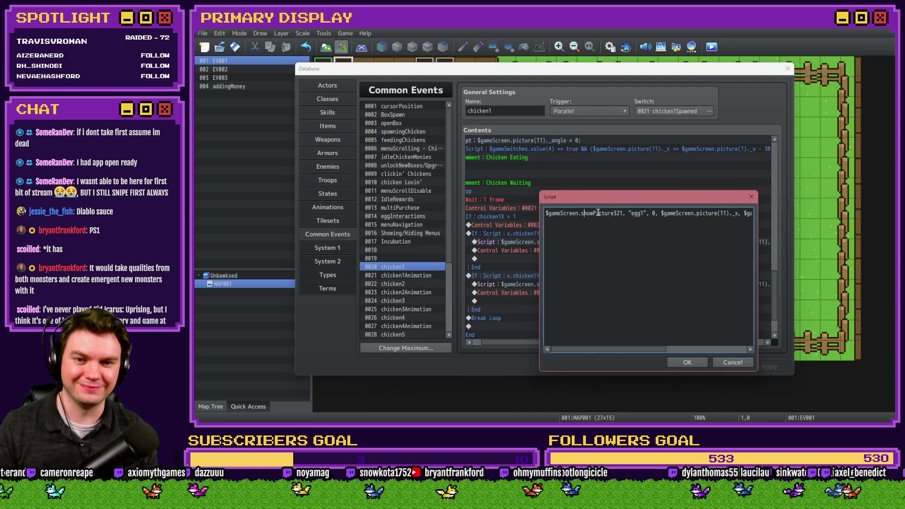
pyautogui.press('Delete')
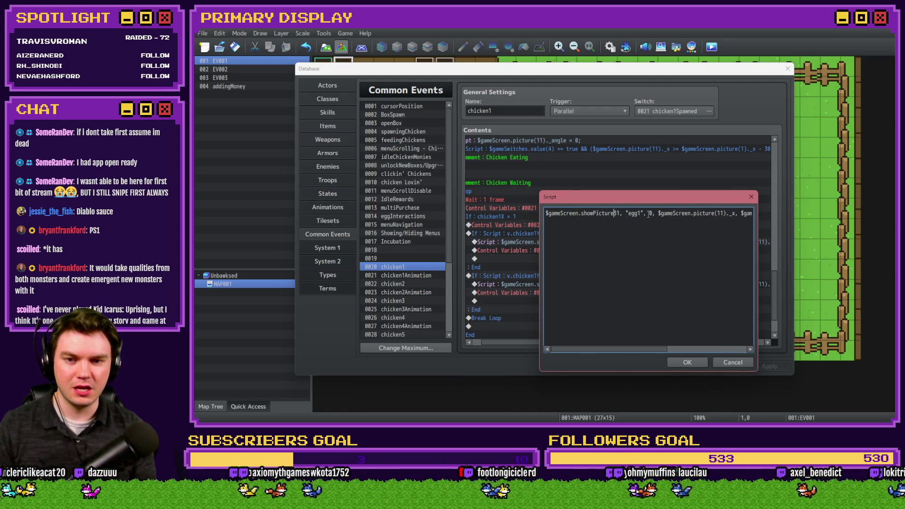
pyautogui.click(687, 362)
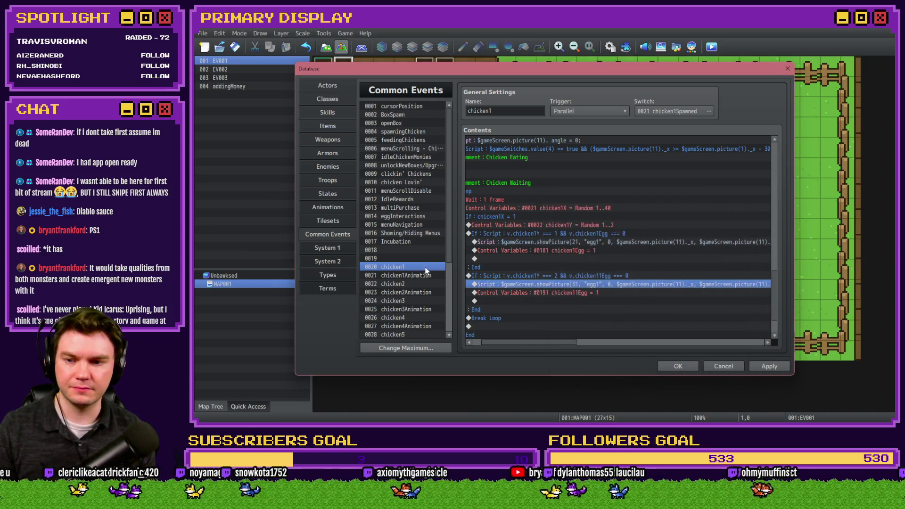
# - Close the Database keeping the changes and launch a playtest
pyautogui.click(424, 283)
pyautogui.click(675, 367)
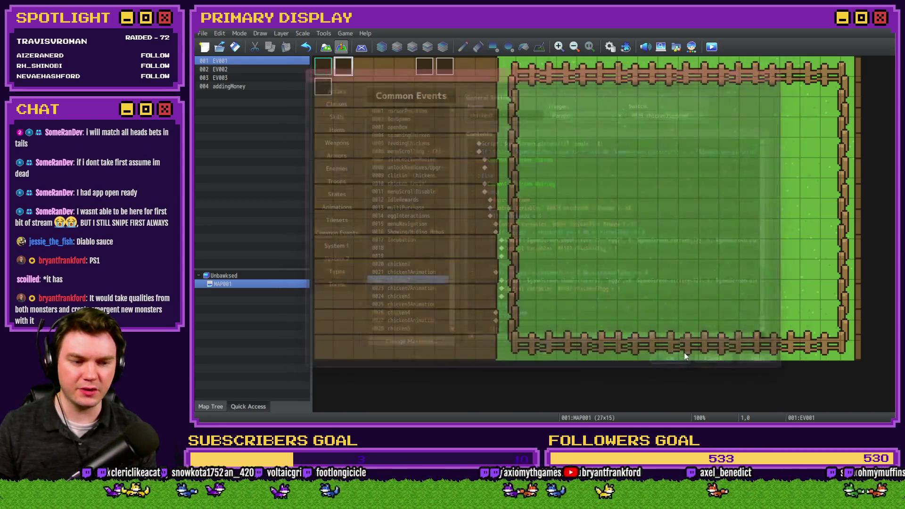
pyautogui.click(712, 47)
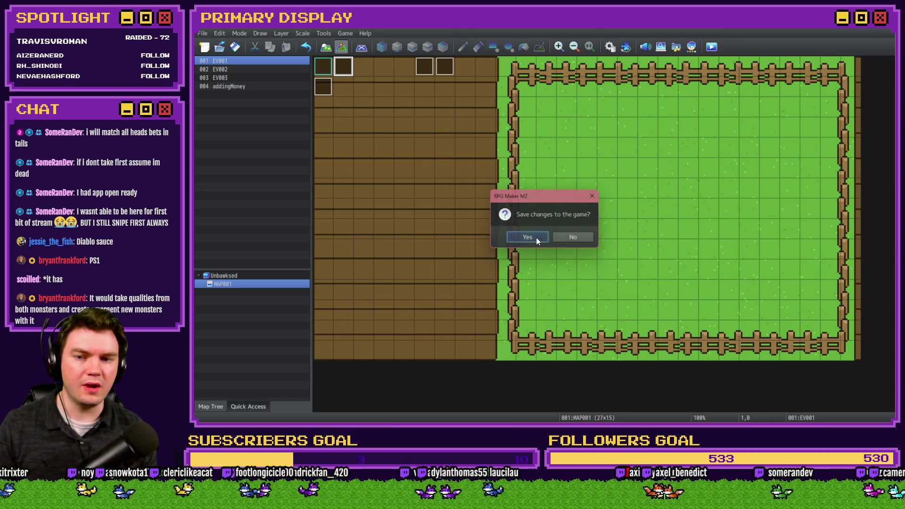
# - Save, then in the playtest buy and release a Leghorn, pick up an egg, pet it, and quit
pyautogui.click(536, 238)
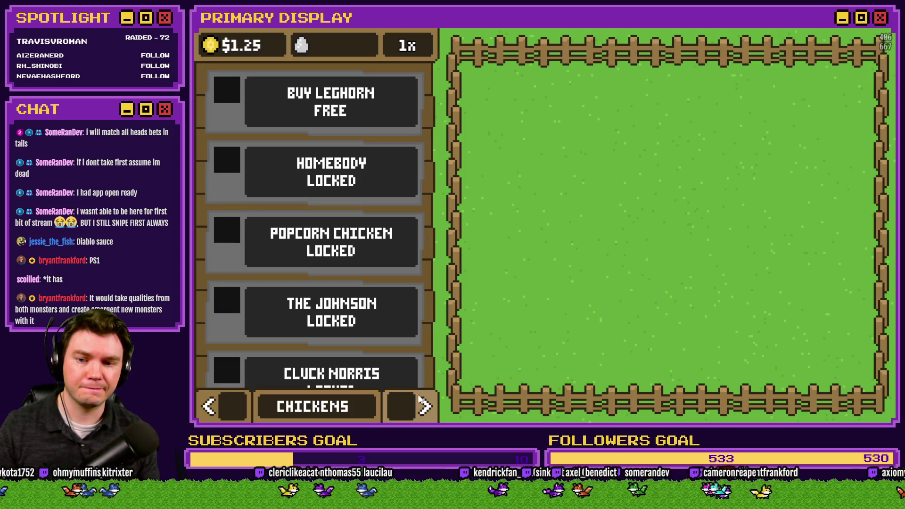
pyautogui.click(250, 100)
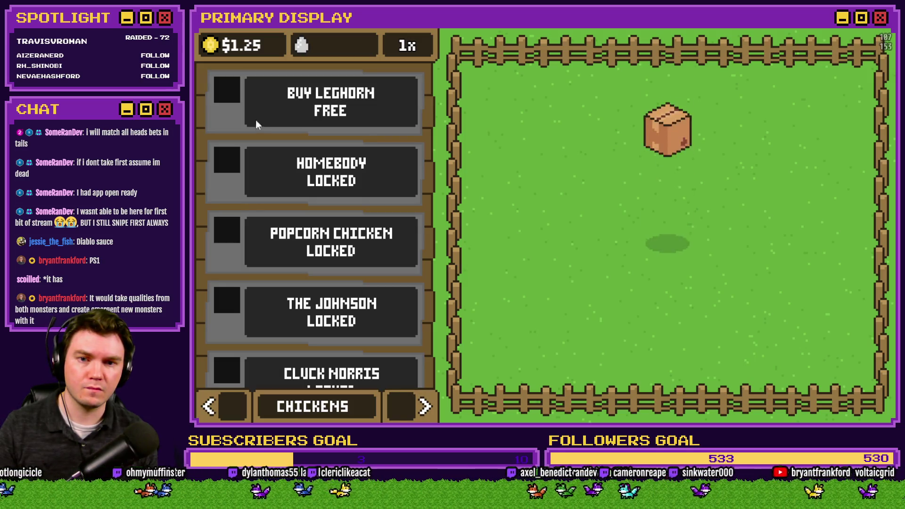
pyautogui.click(417, 415)
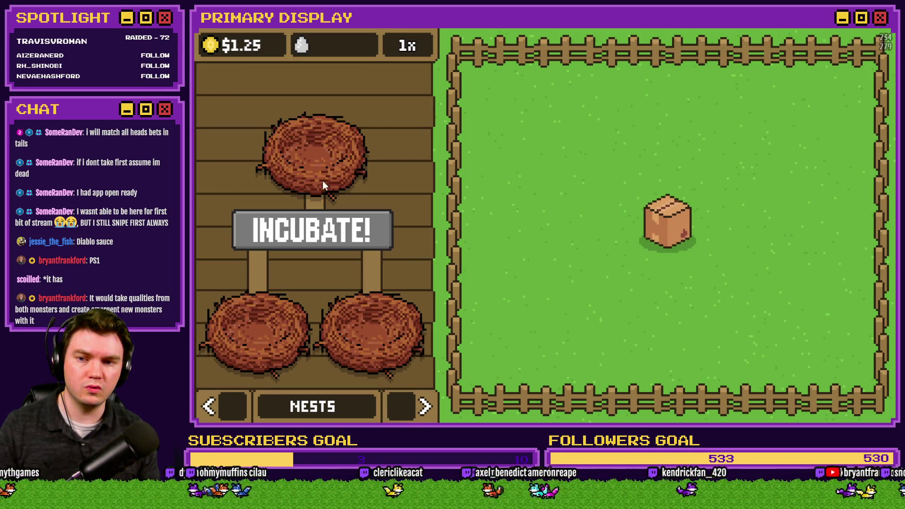
pyautogui.click(675, 228)
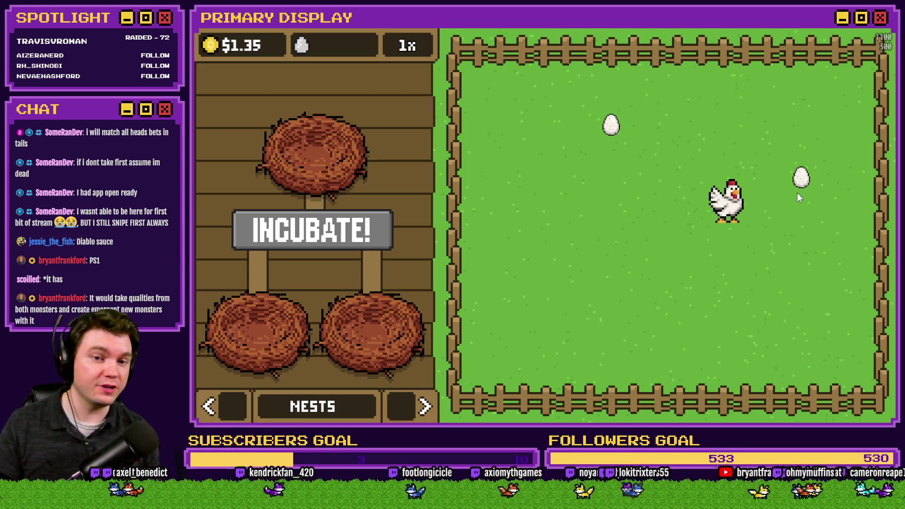
pyautogui.click(802, 178)
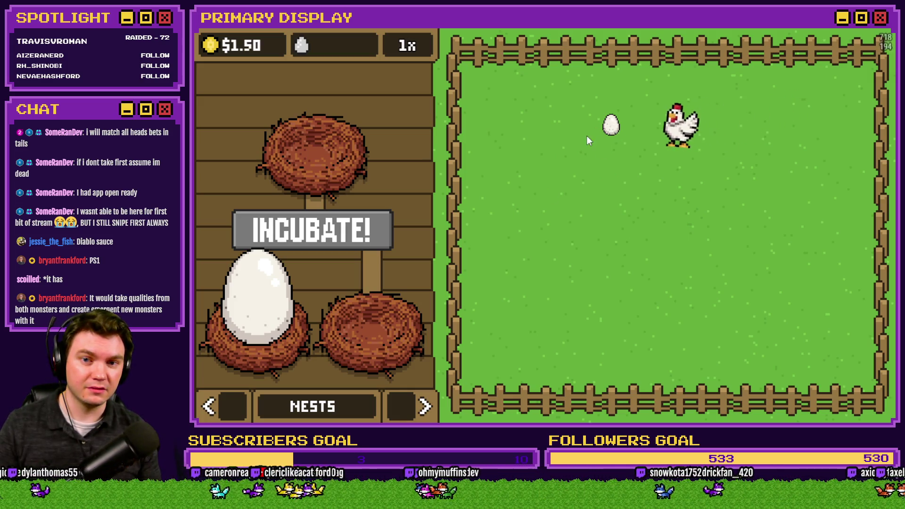
pyautogui.click(609, 134)
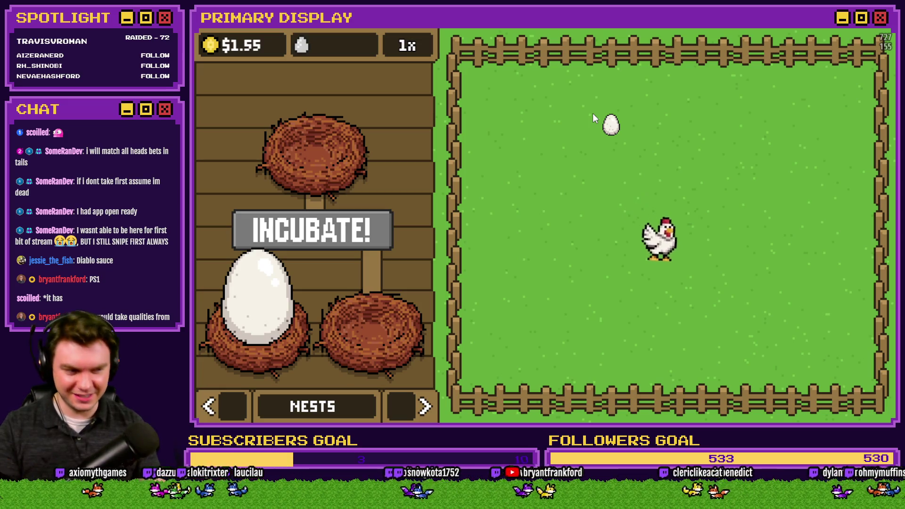
pyautogui.click(879, 27)
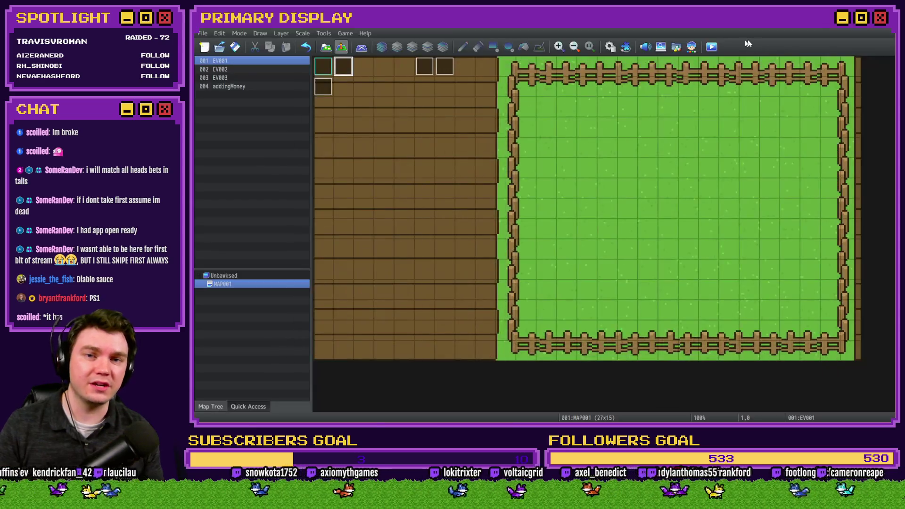
# - Copy the Egg 10 comment and pickup block in eggInteractions and paste a duplicate below
pyautogui.press('F9')
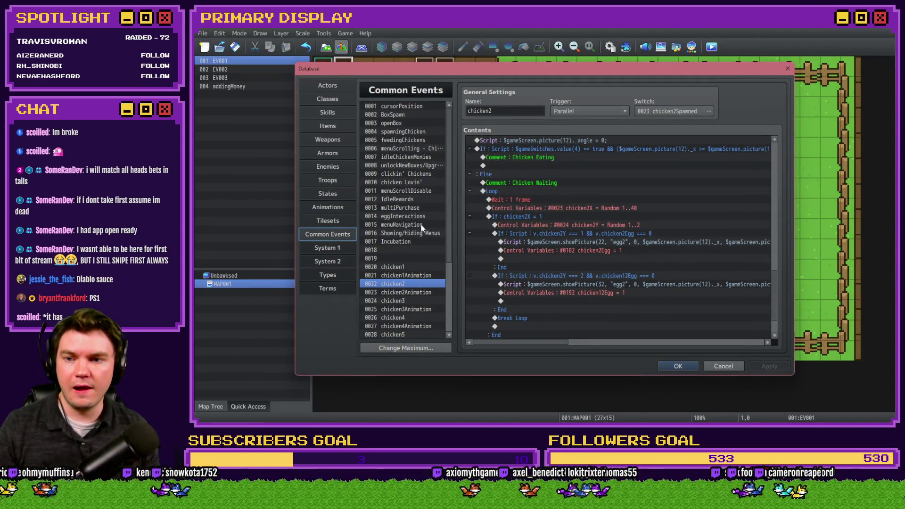
pyautogui.click(418, 216)
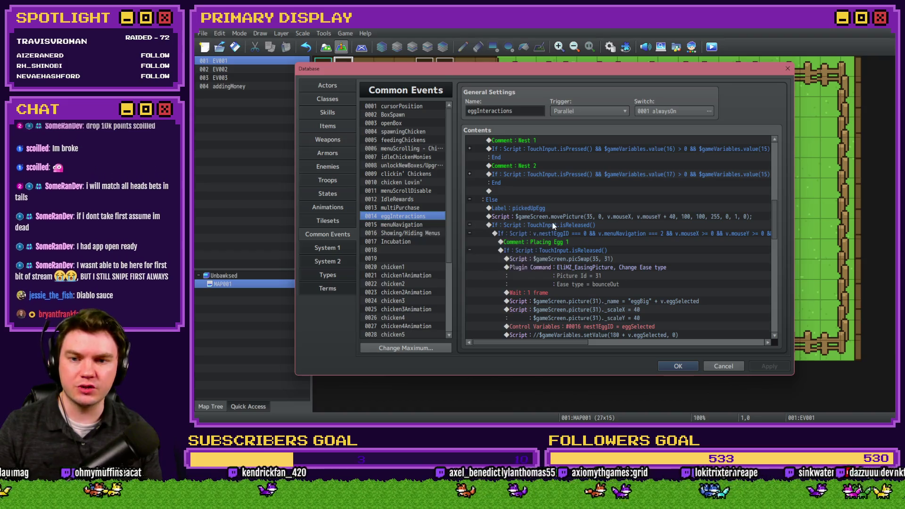
pyautogui.scroll(-10, 539, 247)
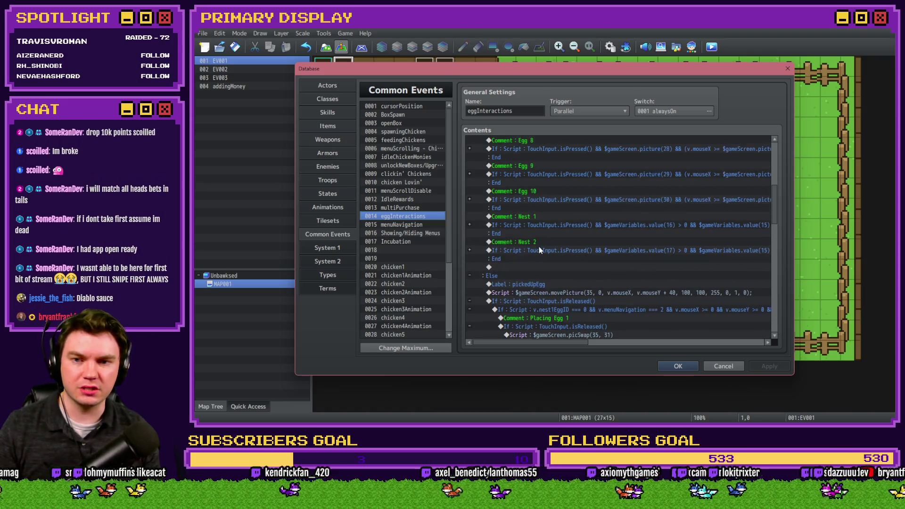
pyautogui.click(512, 198)
pyautogui.moveTo(518, 191); pyautogui.dragTo(516, 199)
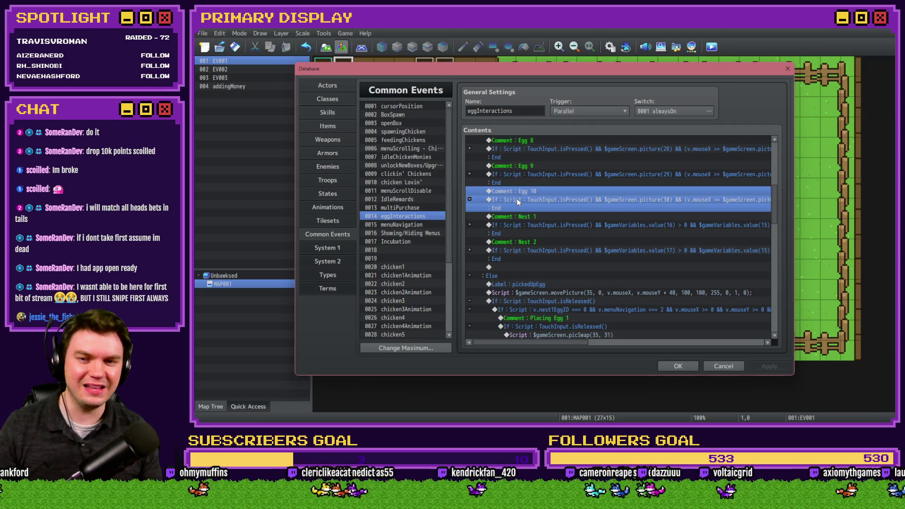
pyautogui.hotkey('ctrl', 'c')
pyautogui.click(514, 217)
pyautogui.hotkey('ctrl', 'v')
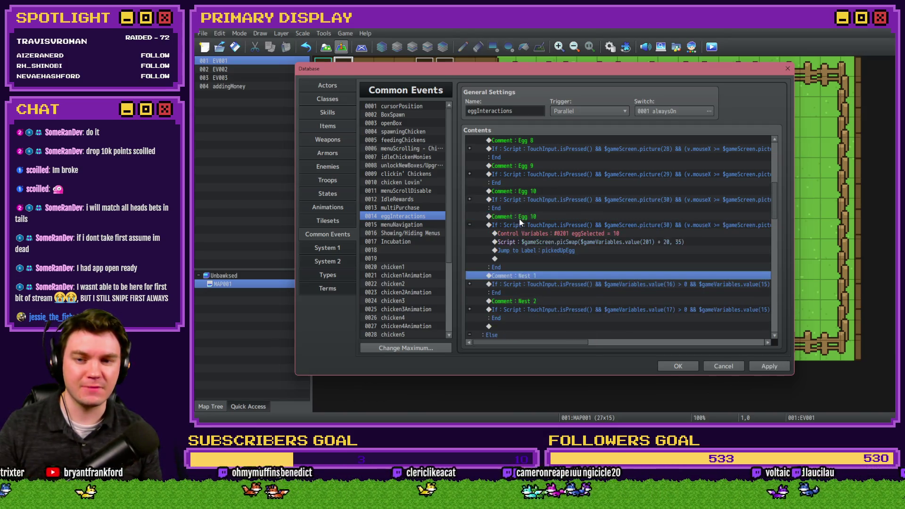
# - Rename the duplicate's comment to Egg 11 and start editing its pickup condition script
pyautogui.doubleClick(514, 217)
pyautogui.write('1')
pyautogui.press('Return')
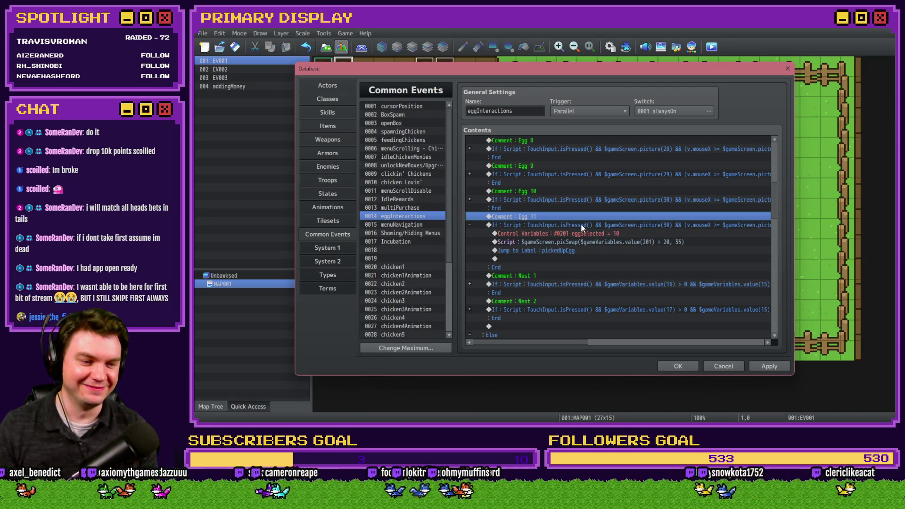
pyautogui.click(582, 226)
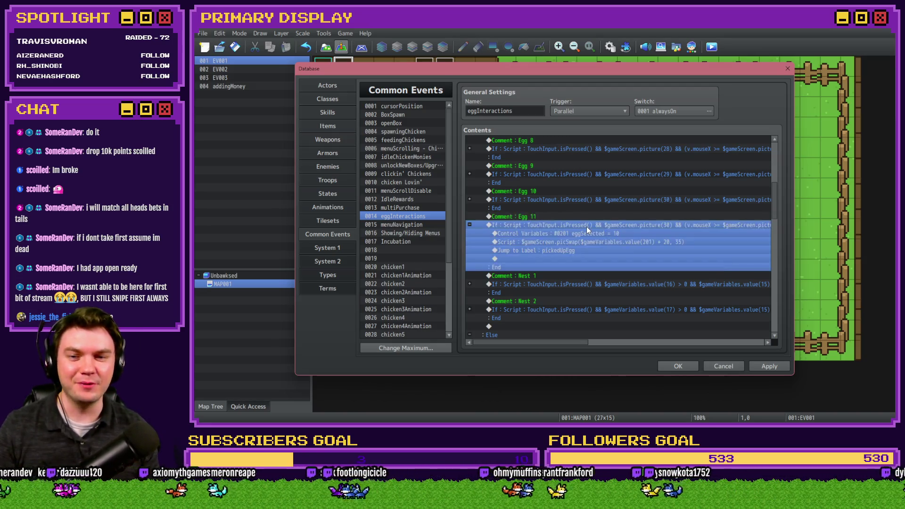
pyautogui.doubleClick(586, 225)
pyautogui.click(640, 278)
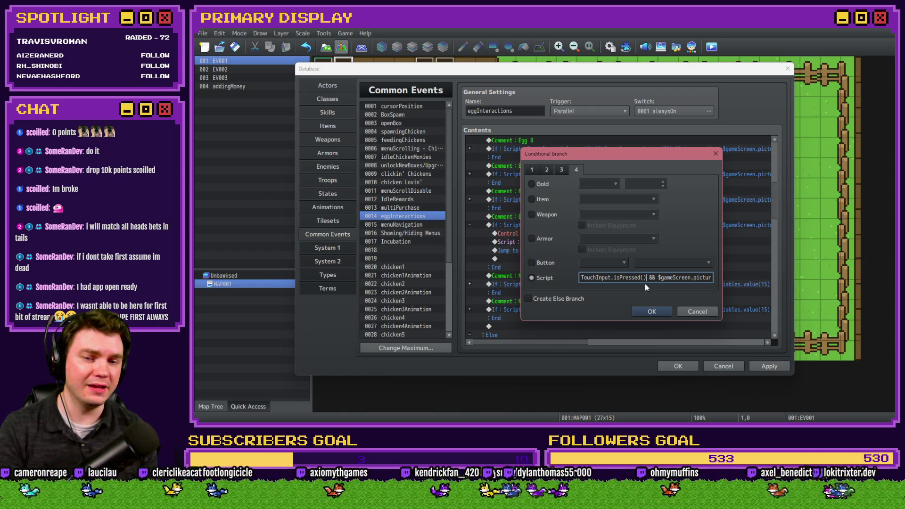
# - Change the first picture(30) reference in the Egg 11 condition script to picture(31)
pyautogui.press('Right')
pyautogui.press('Right')
pyautogui.press('Right')
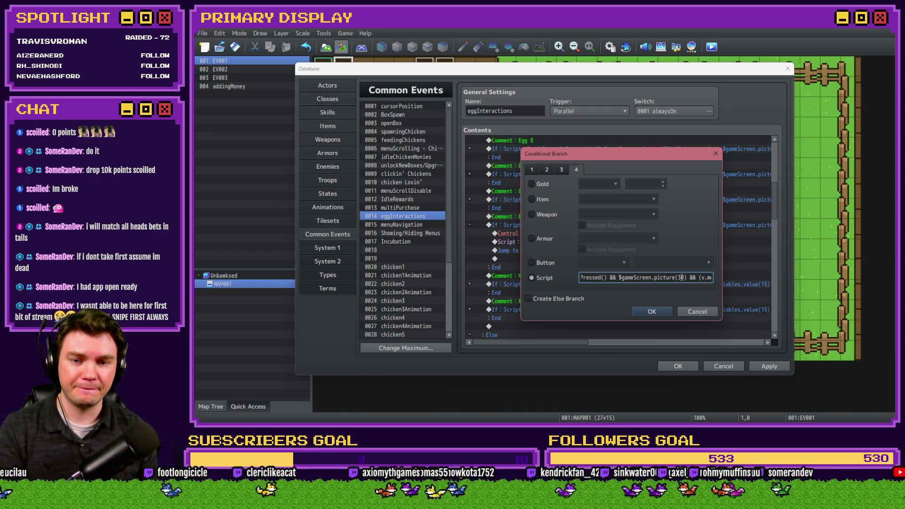
pyautogui.moveTo(682, 279); pyautogui.dragTo(624, 282)
pyautogui.click(625, 282)
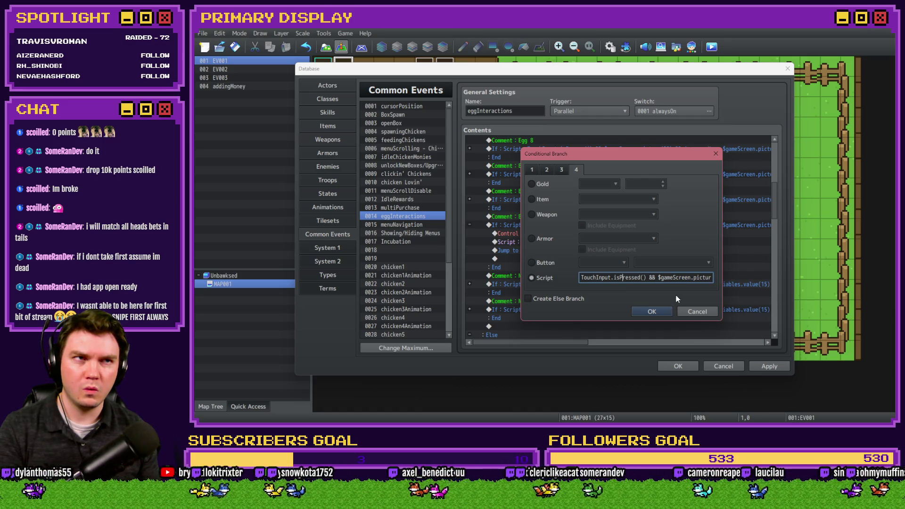
pyautogui.press('Right')
pyautogui.press('Right')
pyautogui.press('Right')
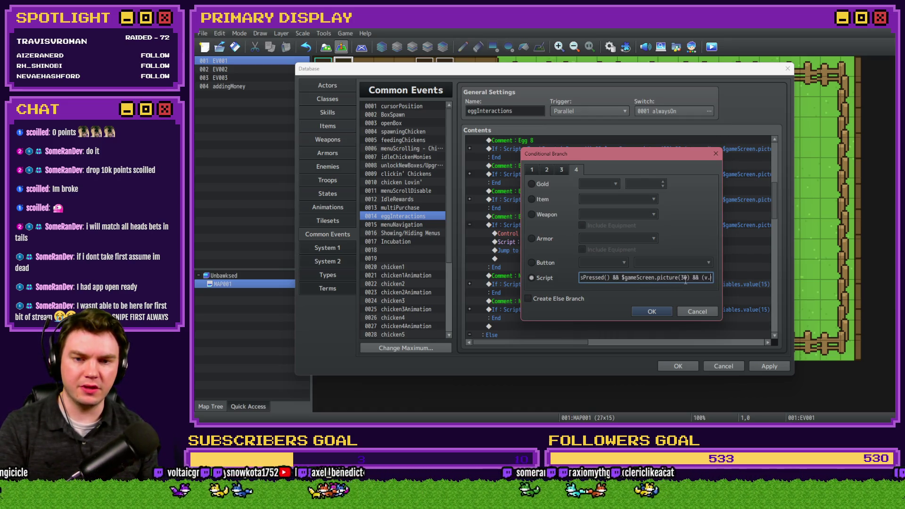
pyautogui.write('1')
pyautogui.press('Right')
pyautogui.press('Right')
pyautogui.press('Right')
pyautogui.press('Left')
pyautogui.press('Left')
pyautogui.press('Left')
pyautogui.press('BackSpace')
pyautogui.press('BackSpace')
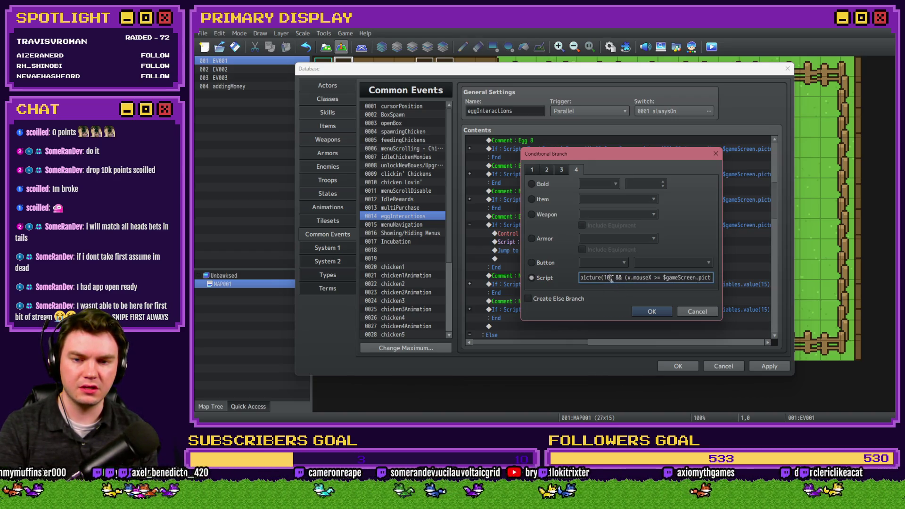
pyautogui.write('31')
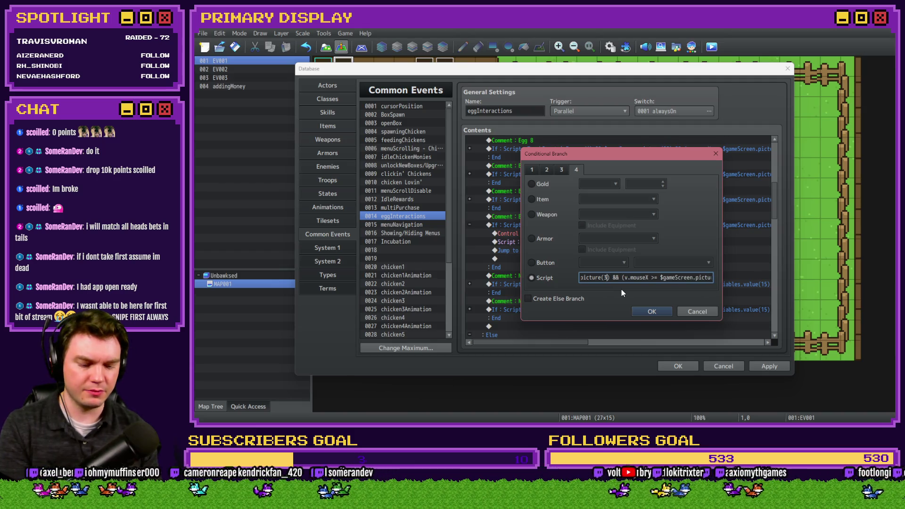
# - Switch the remaining picture(30) x and y bound references to 31 and confirm the condition
pyautogui.press('Right')
pyautogui.press('Right')
pyautogui.press('Right')
pyautogui.press('BackSpace')
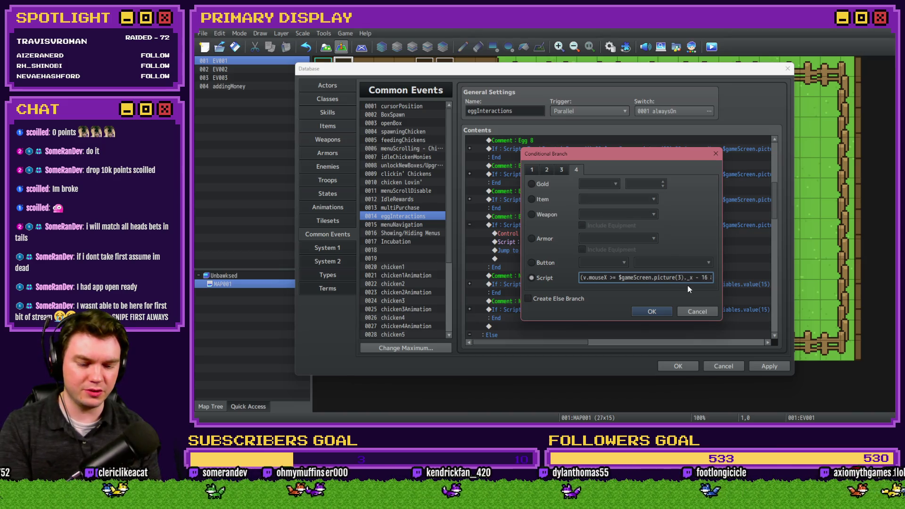
pyautogui.press('Right')
pyautogui.press('Right')
pyautogui.press('Right')
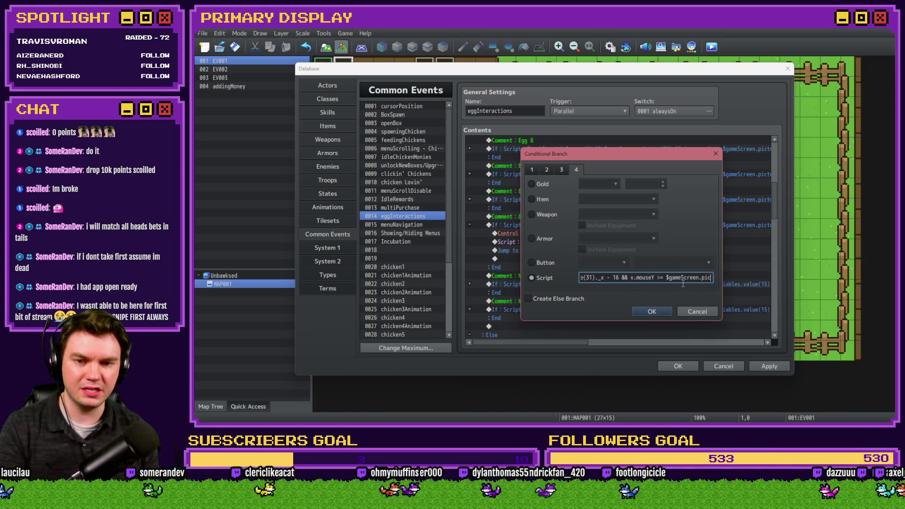
pyautogui.press('Right')
pyautogui.press('Right')
pyautogui.press('Right')
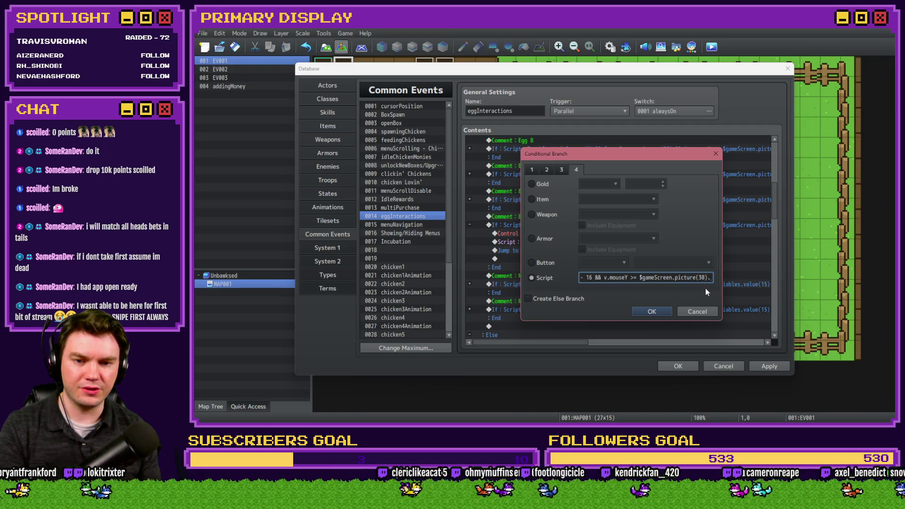
pyautogui.press('BackSpace')
pyautogui.write('1')
pyautogui.press('Right')
pyautogui.press('Right')
pyautogui.press('Right')
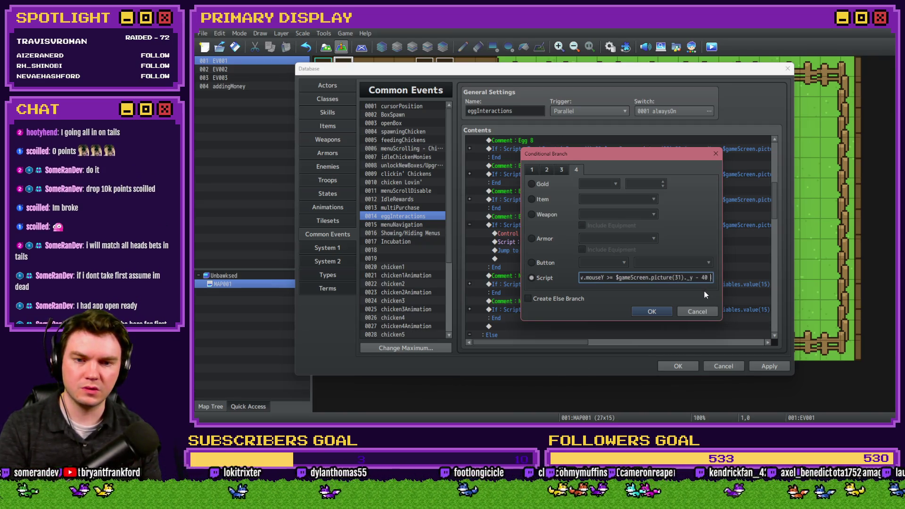
pyautogui.press('Right')
pyautogui.press('Right')
pyautogui.press('Right')
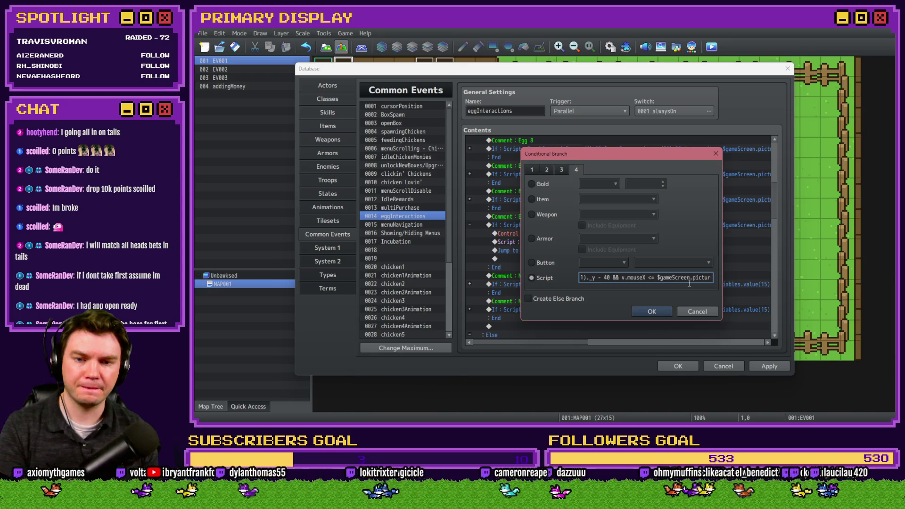
pyautogui.press('BackSpace')
pyautogui.write('1)._x + 1')
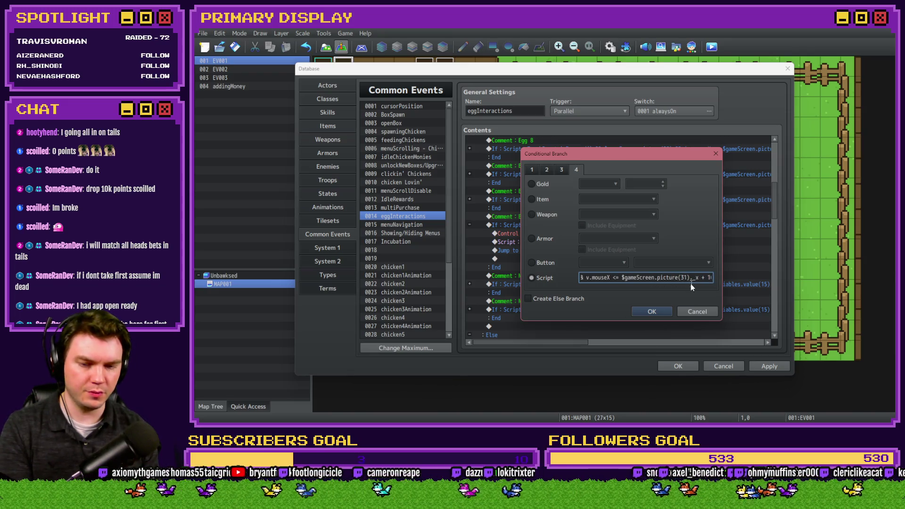
pyautogui.press('Right')
pyautogui.press('Right')
pyautogui.press('Right')
pyautogui.press('Right')
pyautogui.press('Right')
pyautogui.press('Right')
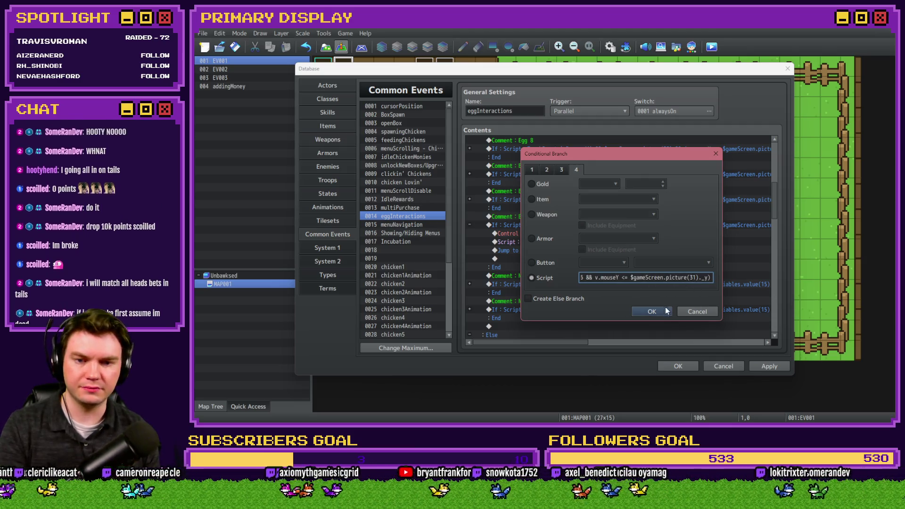
pyautogui.click(652, 311)
# - Set the eggSelected variable assignment in the Egg 11 branch to 11
pyautogui.doubleClick(569, 234)
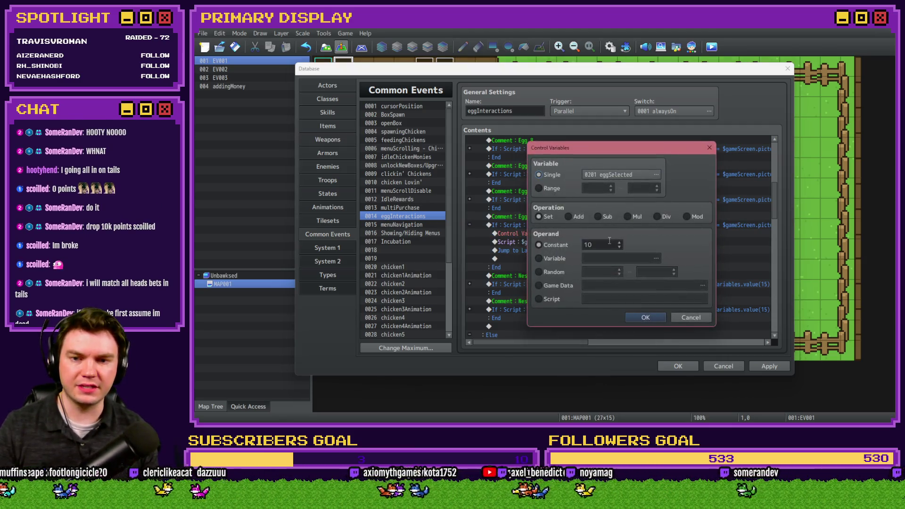
pyautogui.press('BackSpace')
pyautogui.write('1')
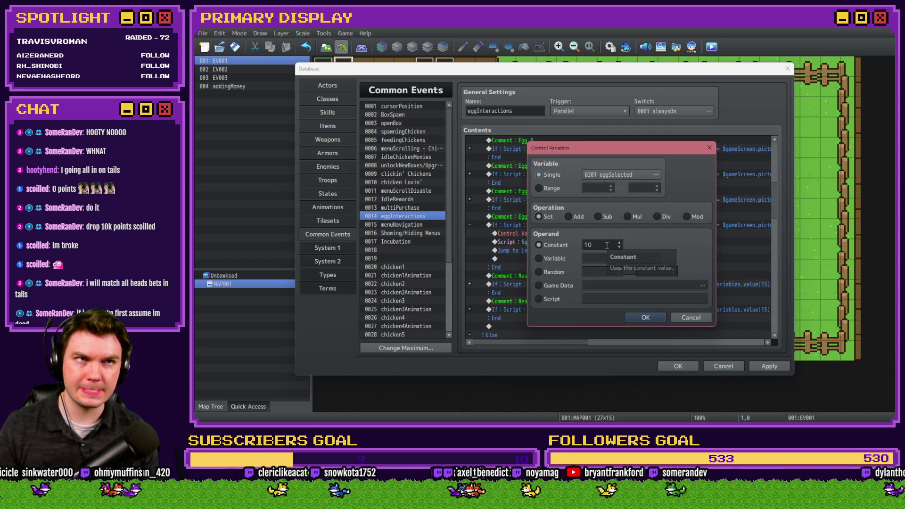
pyautogui.click(657, 322)
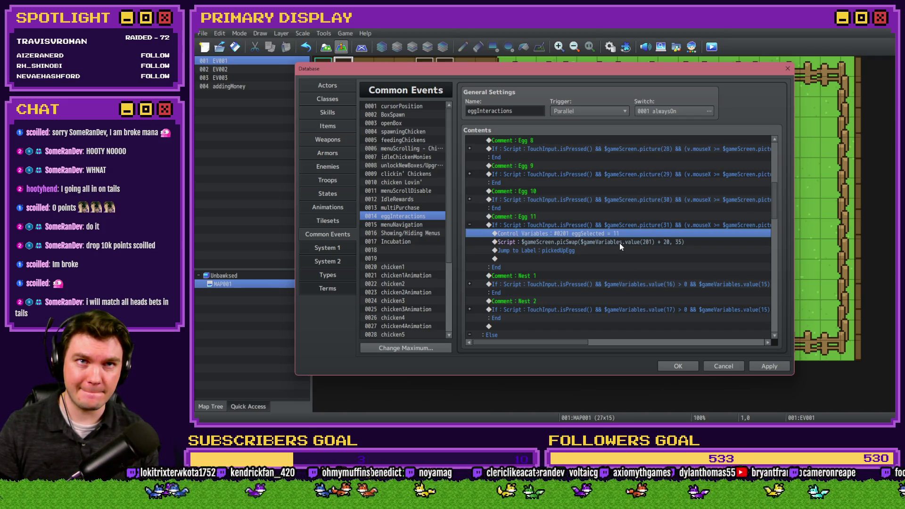
# - Change the picture swap script's picture number from 35 to 45
pyautogui.click(620, 242)
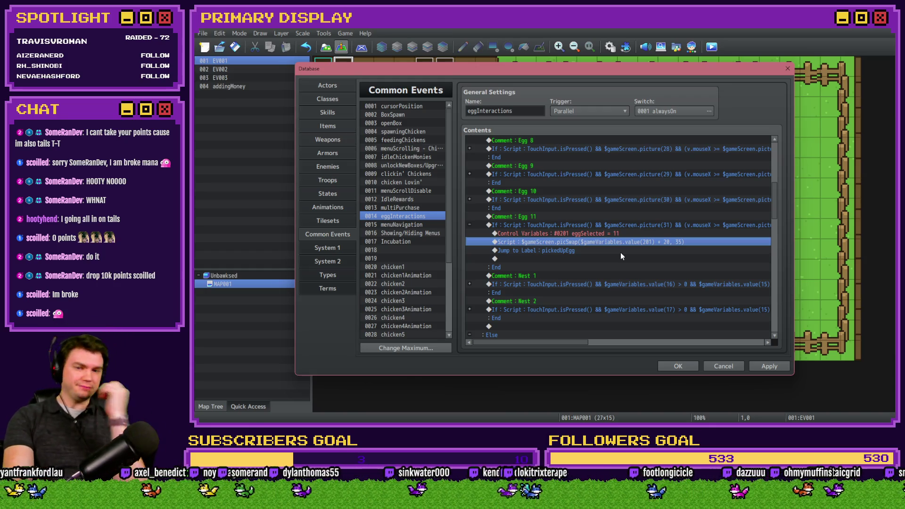
pyautogui.doubleClick(623, 242)
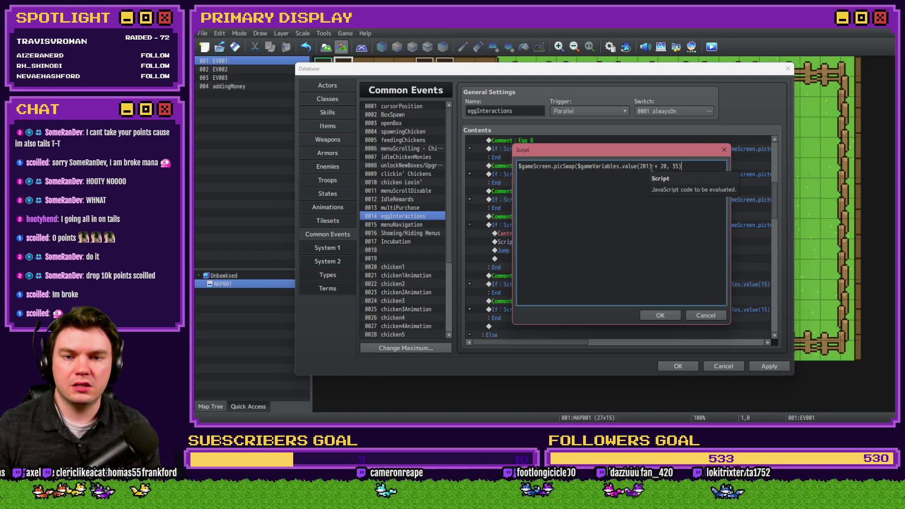
pyautogui.doubleClick(675, 167)
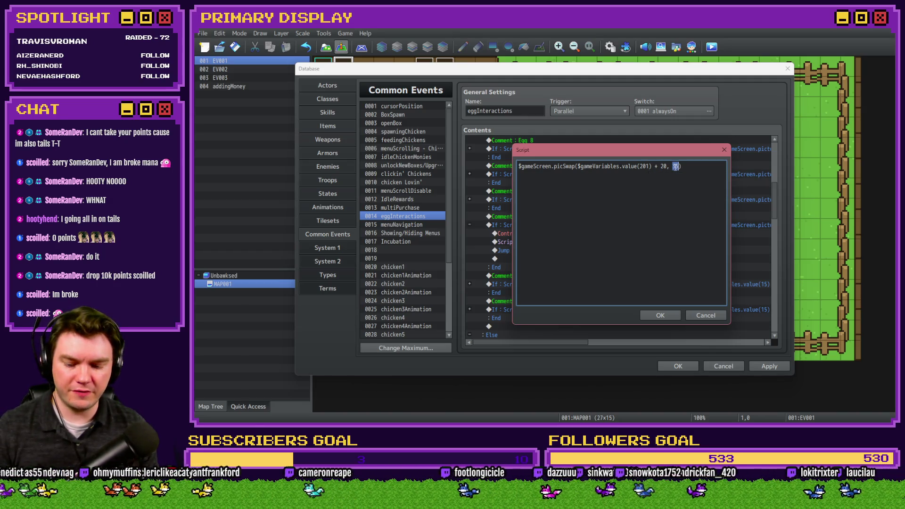
pyautogui.write('45')
pyautogui.click(664, 316)
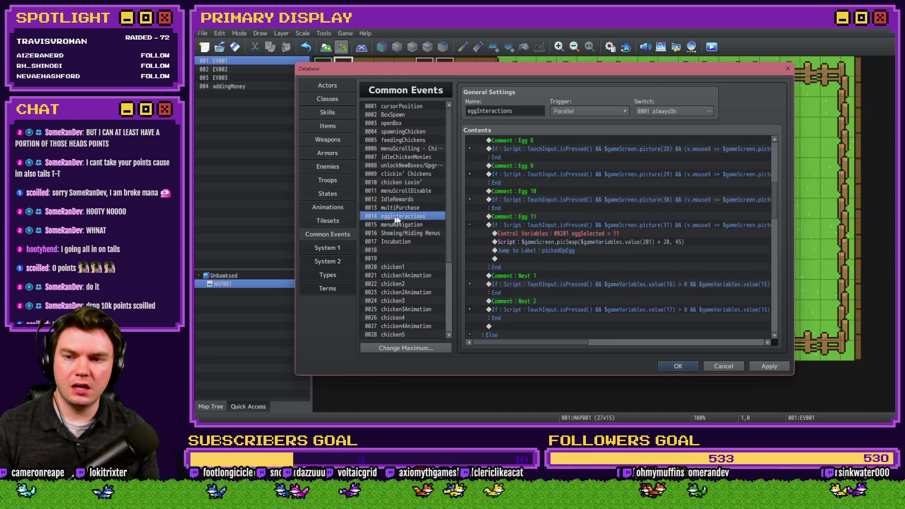
# - Expand the Nest 1 branch to inspect it, then collapse it again
pyautogui.scroll(-3, 517, 289)
pyautogui.click(470, 216)
pyautogui.click(539, 242)
pyautogui.click(542, 267)
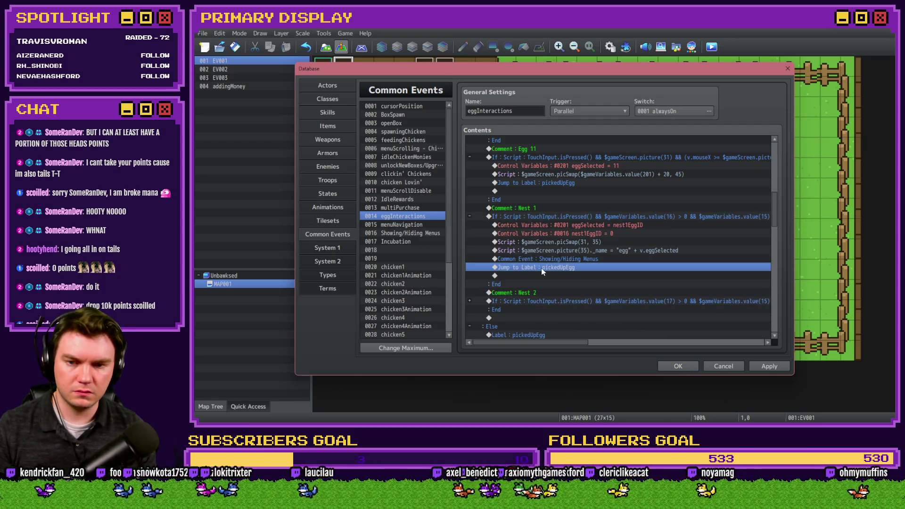
pyautogui.click(470, 216)
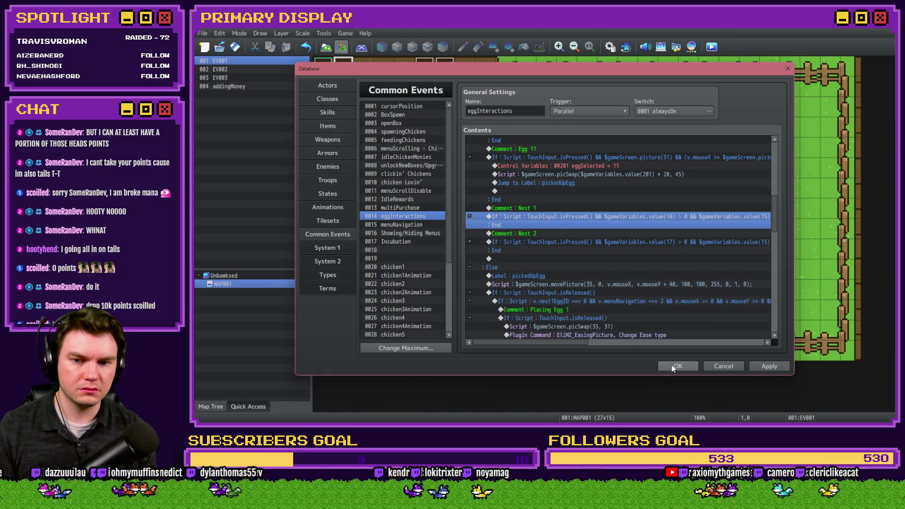
# - Close the Database keeping changes, save the project and start a playtest
pyautogui.click(673, 368)
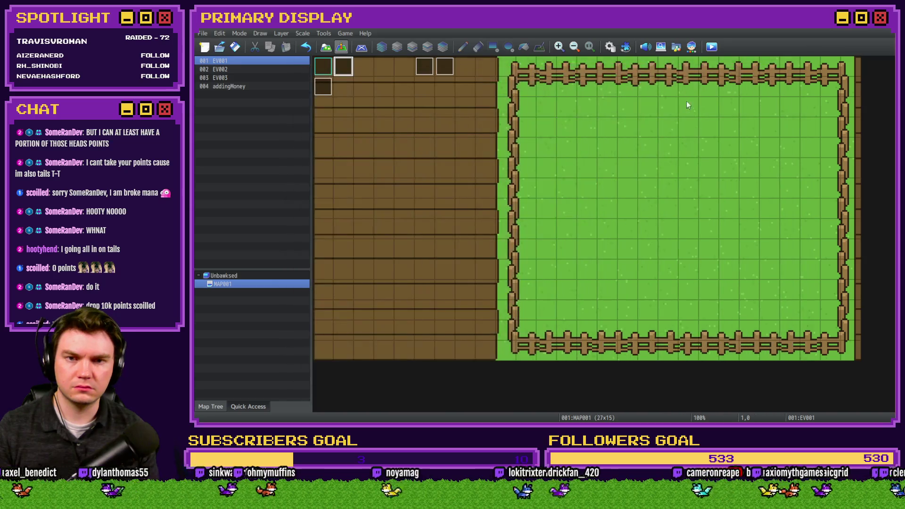
pyautogui.click(710, 48)
pyautogui.click(527, 235)
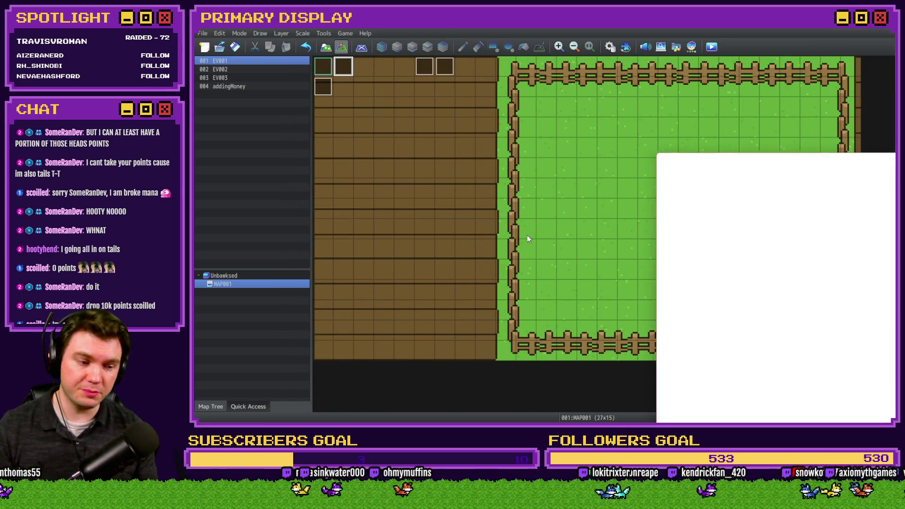
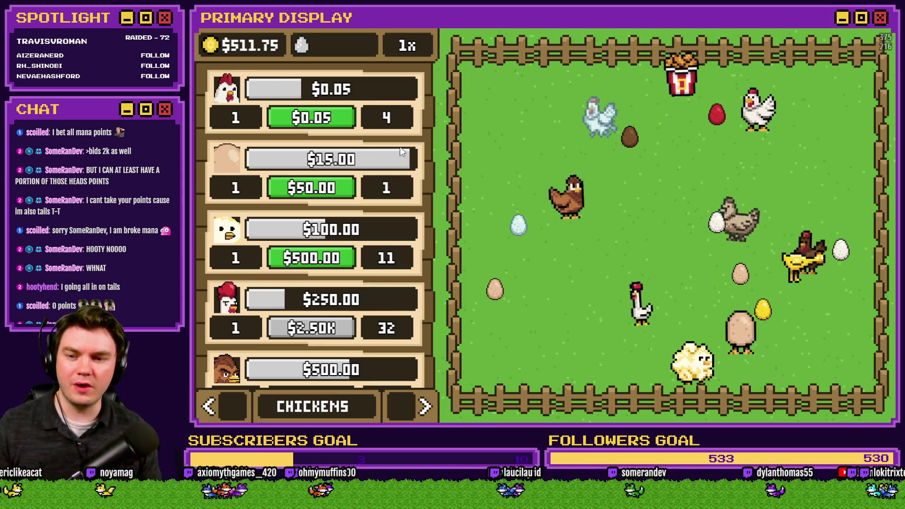
# - Reproduce the TypeError by clicking the white egg on the NESTS page, then close the crashed game
pyautogui.click(424, 406)
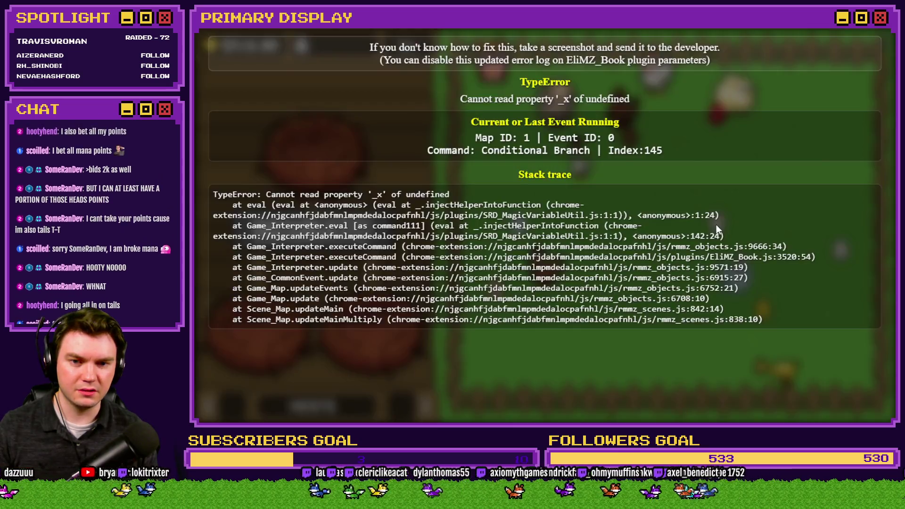
pyautogui.click(717, 224)
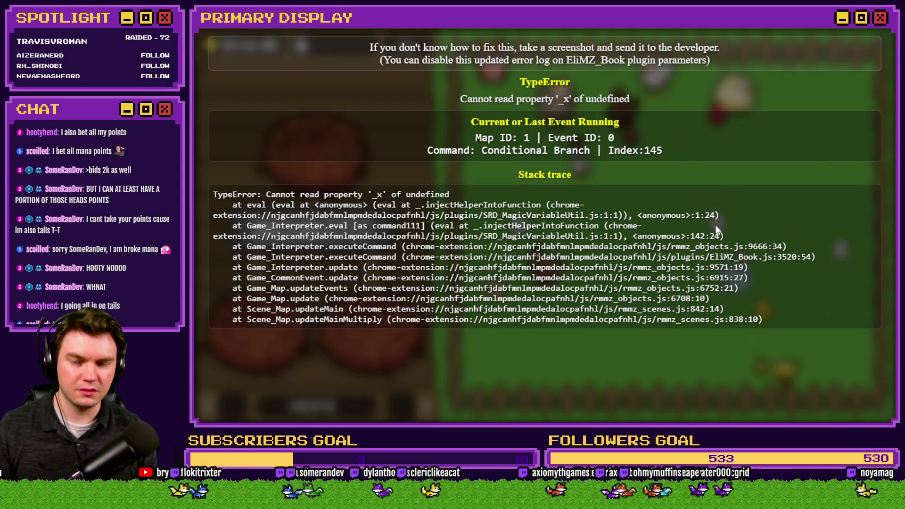
pyautogui.hotkey('alt', 'F4')
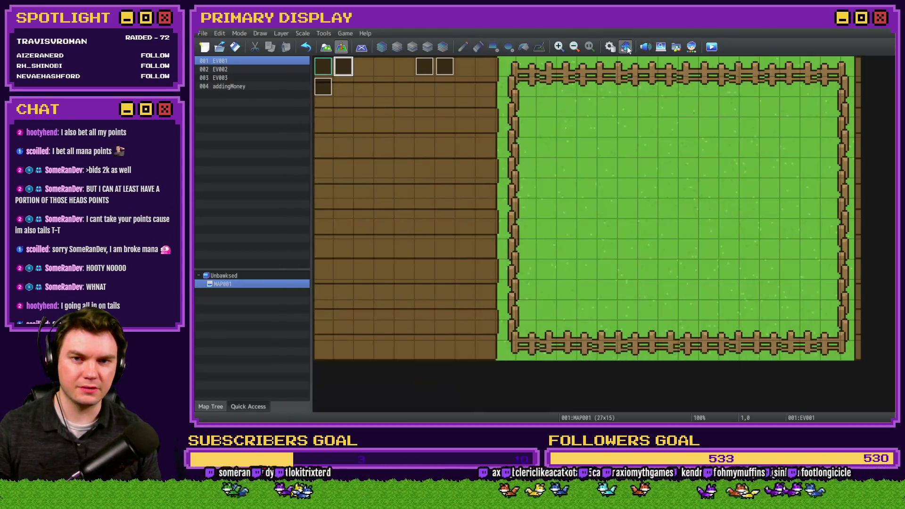
# - Review the eggInteractions common event in the Database, then save and launch a fresh playtest
pyautogui.click(609, 47)
pyautogui.scroll(2, 537, 238)
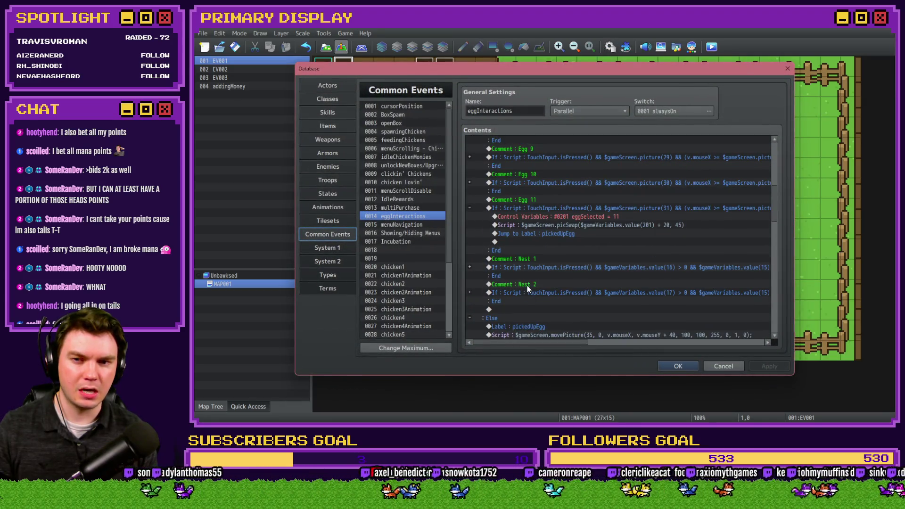
pyautogui.moveTo(555, 350); pyautogui.dragTo(615, 351)
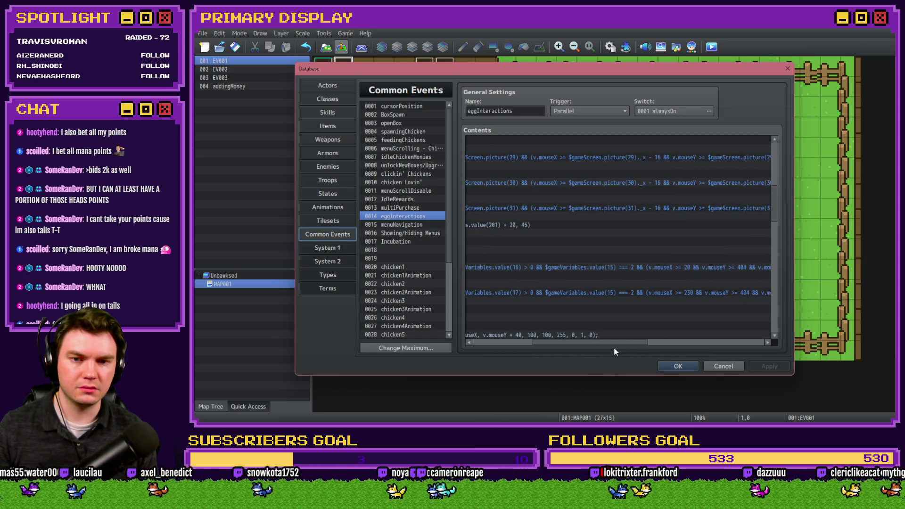
pyautogui.click(678, 367)
pyautogui.click(712, 47)
pyautogui.click(542, 240)
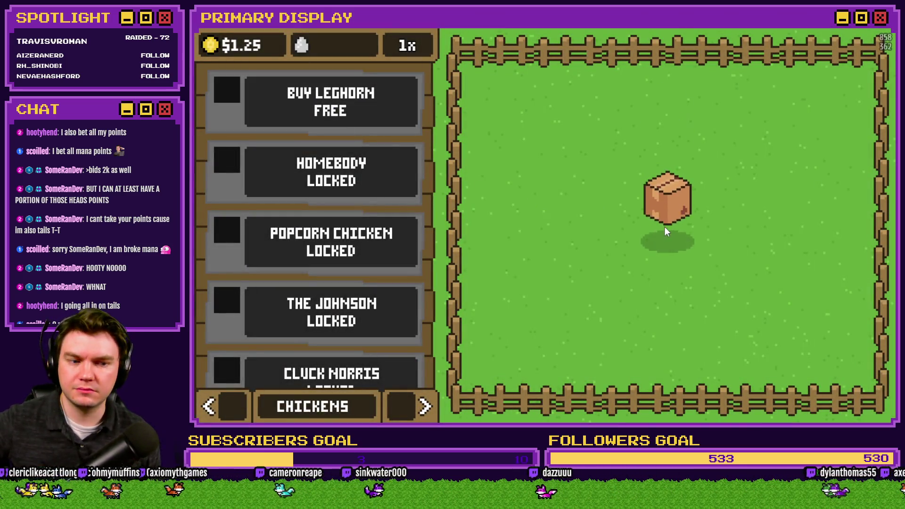
# - Open the crate, move a laid egg, click a new egg to trigger the TypeError, then close the game
pyautogui.click(665, 229)
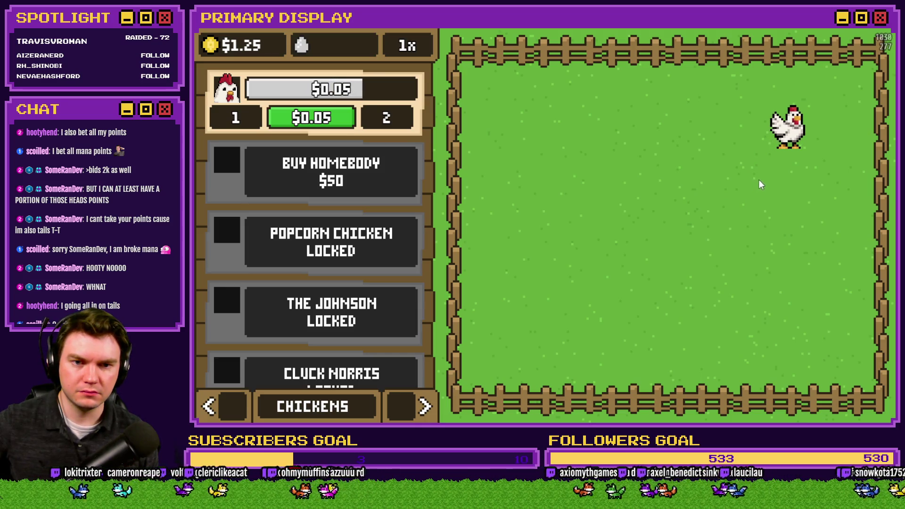
pyautogui.moveTo(815, 141)
pyautogui.mouseDown()
pyautogui.moveTo(504, 218)
pyautogui.moveTo(517, 245)
pyautogui.mouseUp()
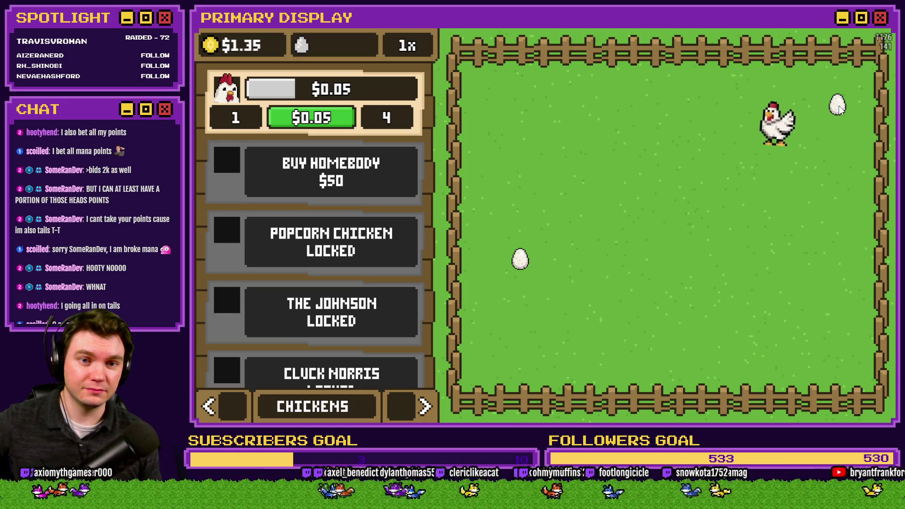
pyautogui.click(836, 109)
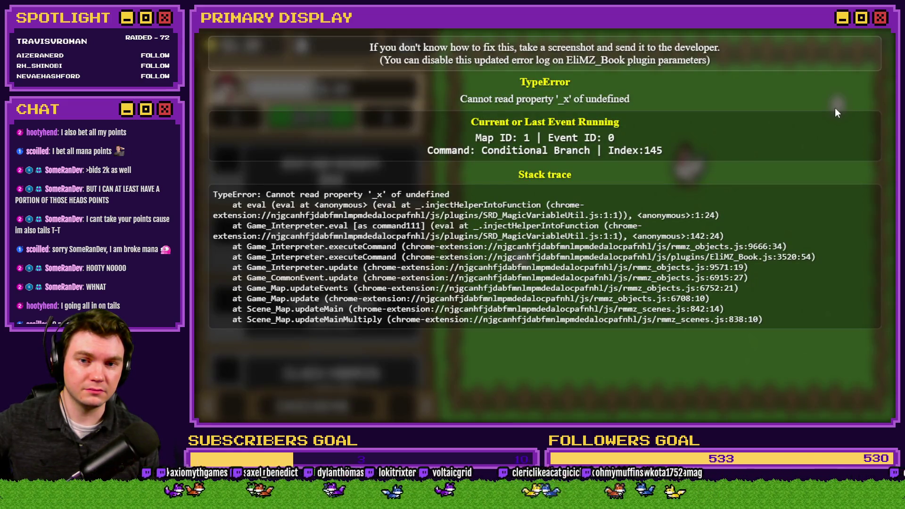
pyautogui.click(885, 30)
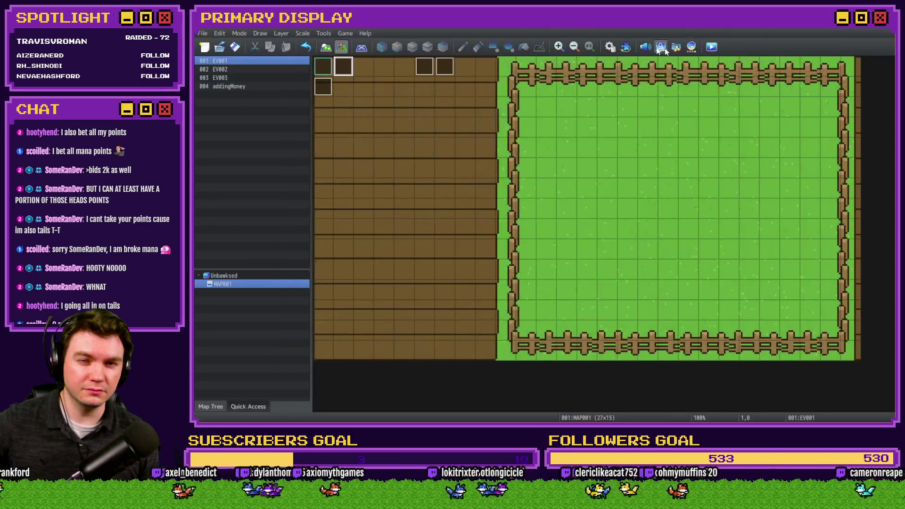
# - Open the Database on the 0014 eggInteractions common event
pyautogui.click(611, 47)
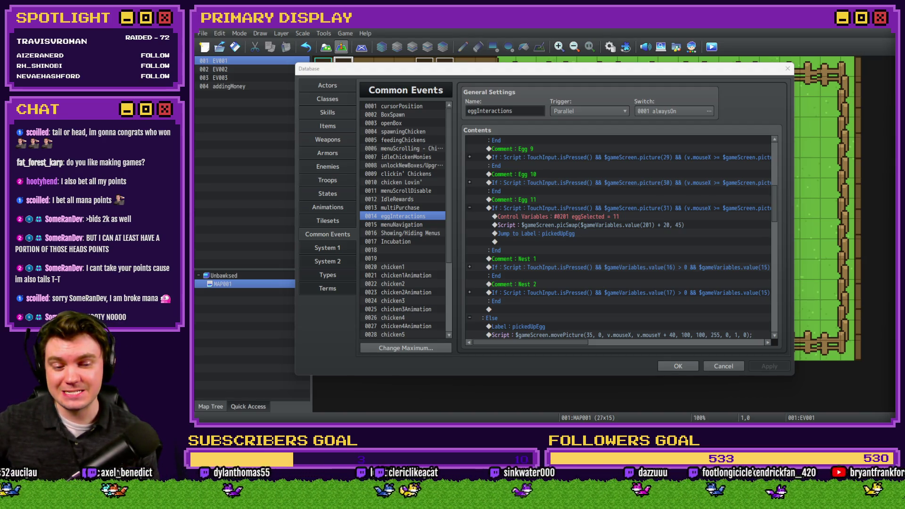
# - Search Google for 'coin flip' in a new Chrome tab and flip the coin
pyautogui.hotkey('alt', 'Tab')
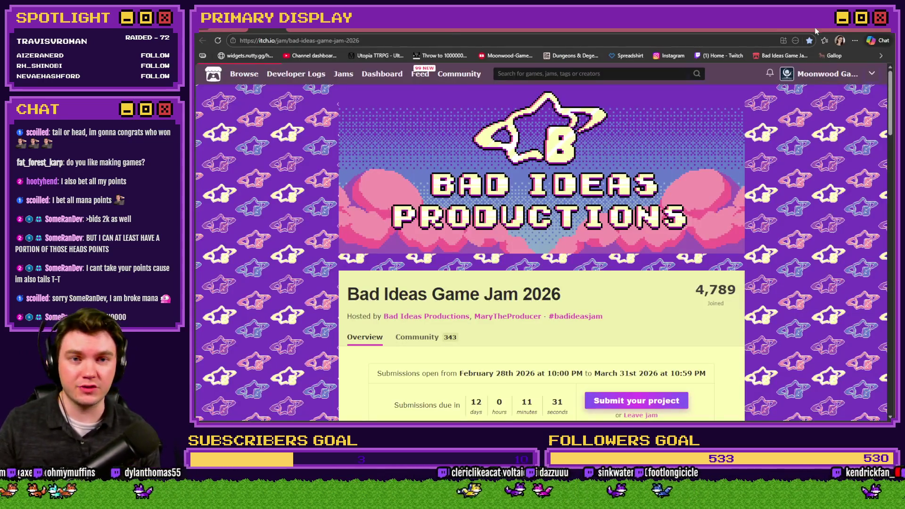
pyautogui.click(817, 32)
pyautogui.write('coin fli')
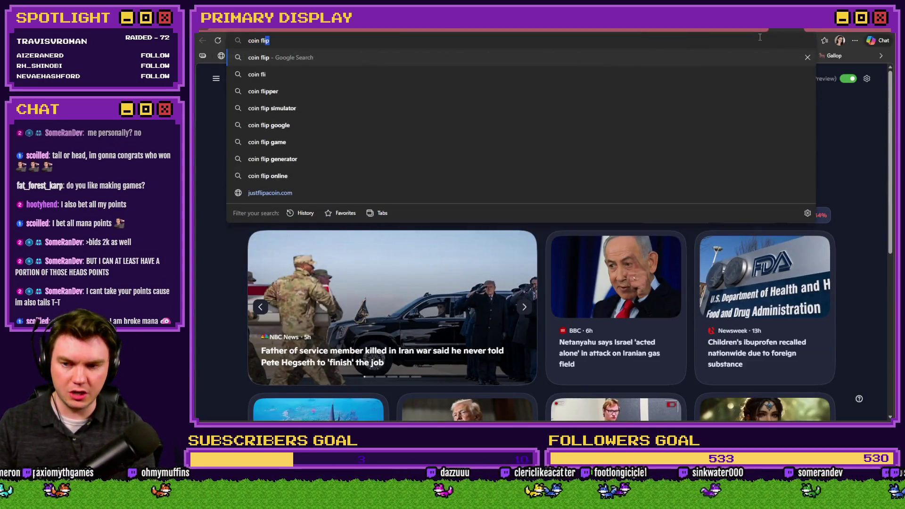
pyautogui.write('p')
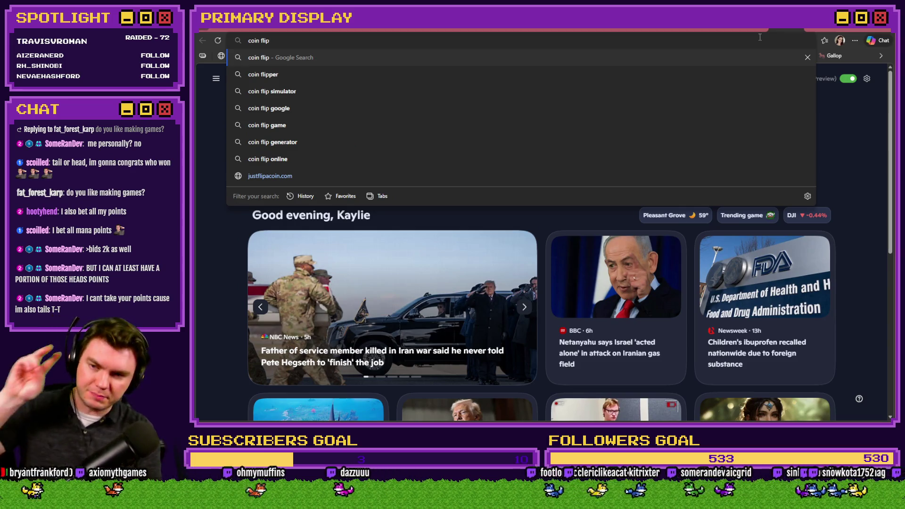
pyautogui.press('Return')
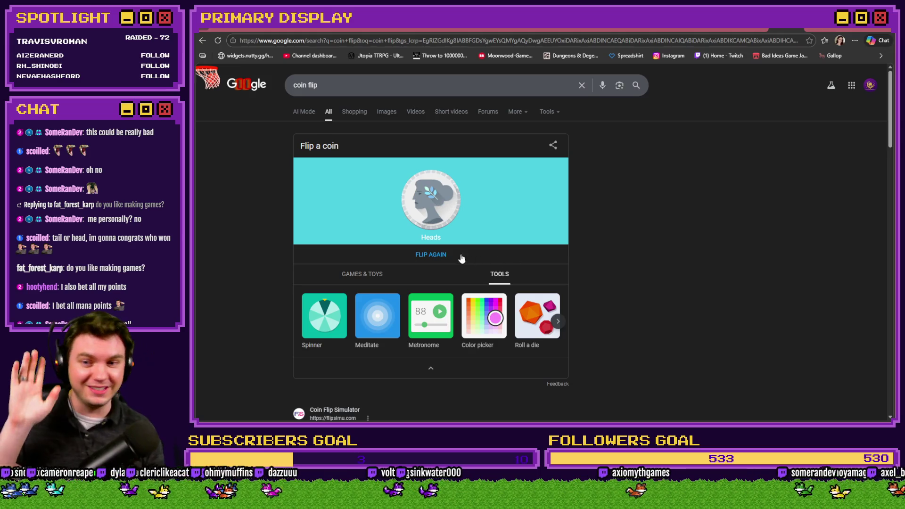
pyautogui.click(442, 255)
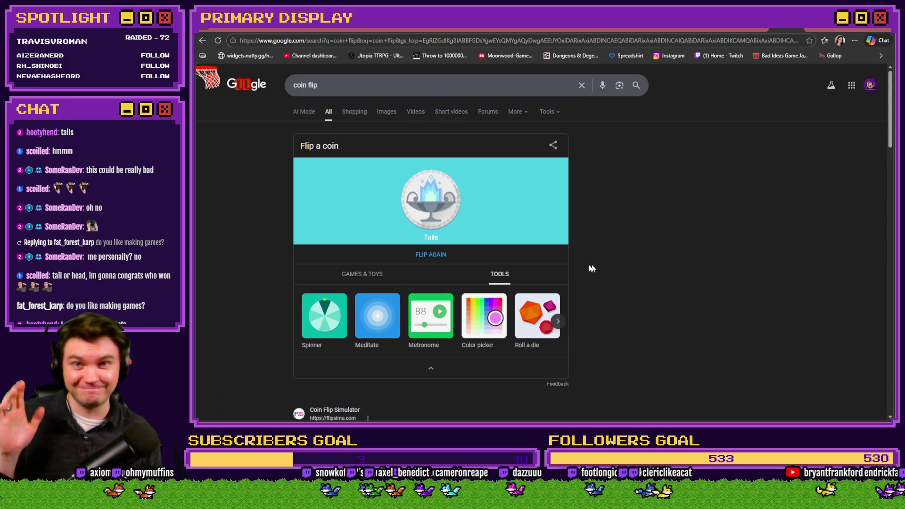
# - Flip the coin once more, then go back to the Bad Ideas Game Jam 2026 page
pyautogui.click(436, 257)
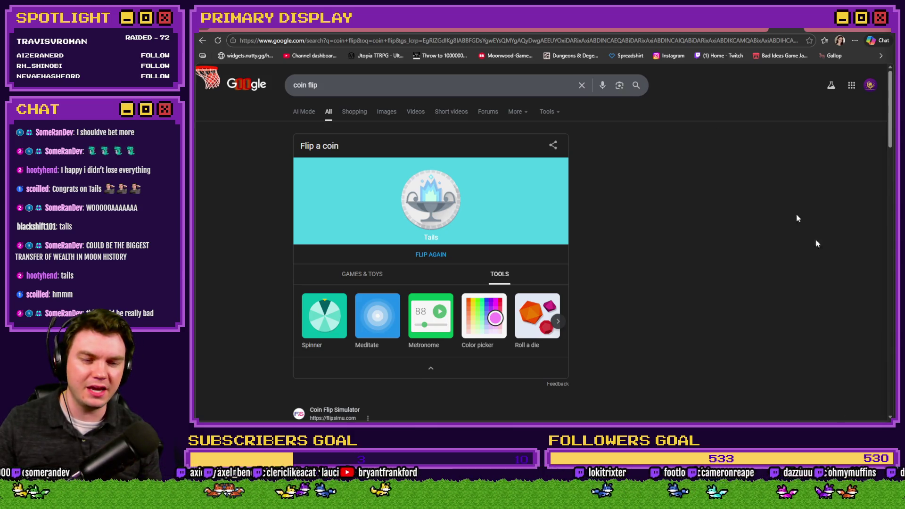
pyautogui.click(780, 56)
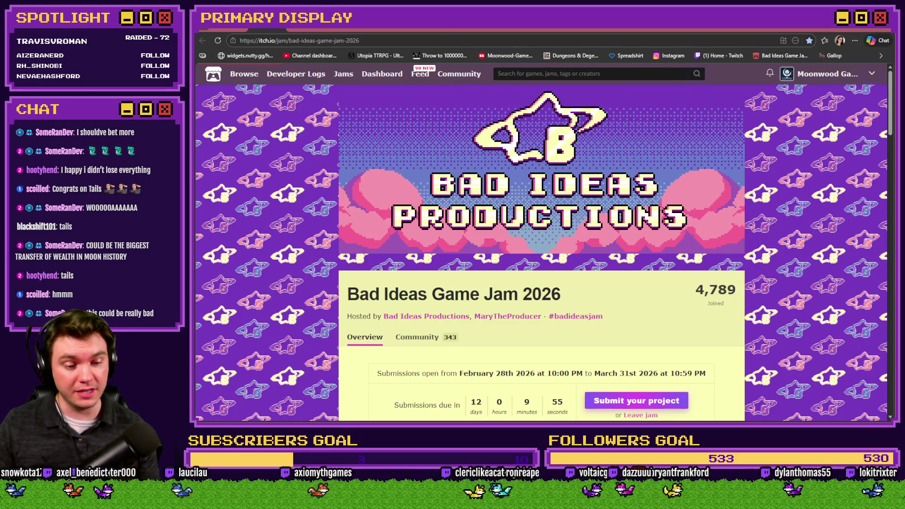
# - Back in the Database, scroll through eggInteractions to its Else branches returning eggs to the coop
pyautogui.hotkey('alt', 'Tab')
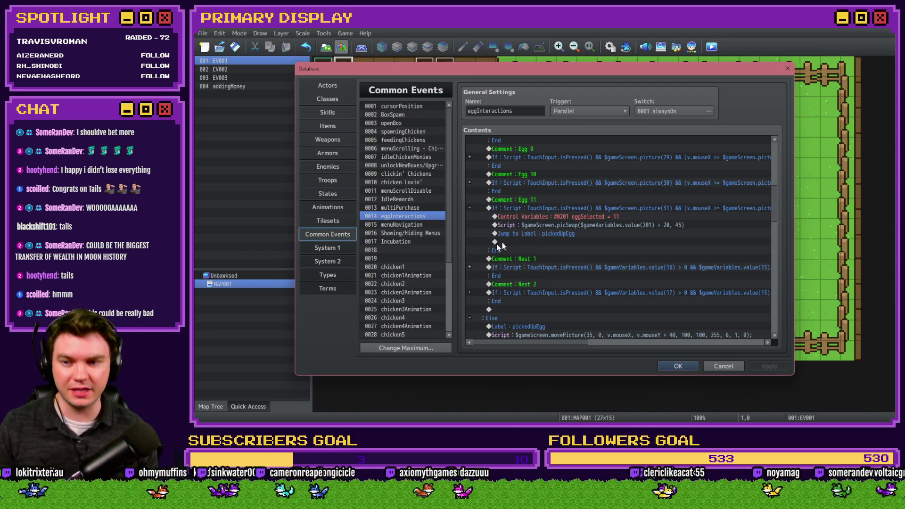
pyautogui.scroll(-5, 573, 255)
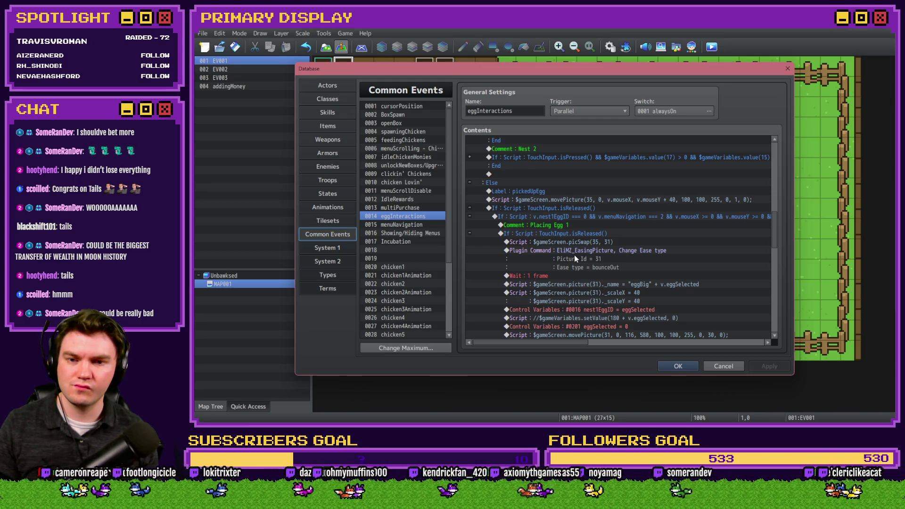
pyautogui.scroll(-3, 576, 255)
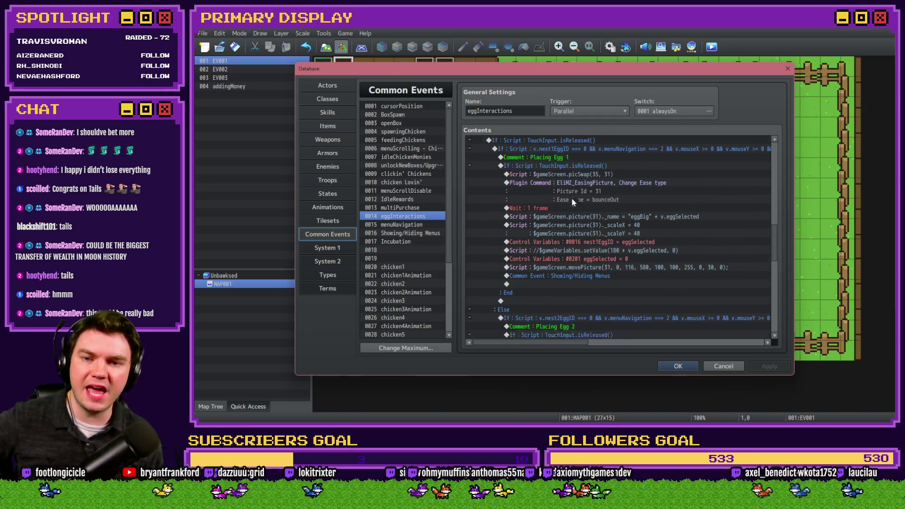
pyautogui.scroll(3, 576, 210)
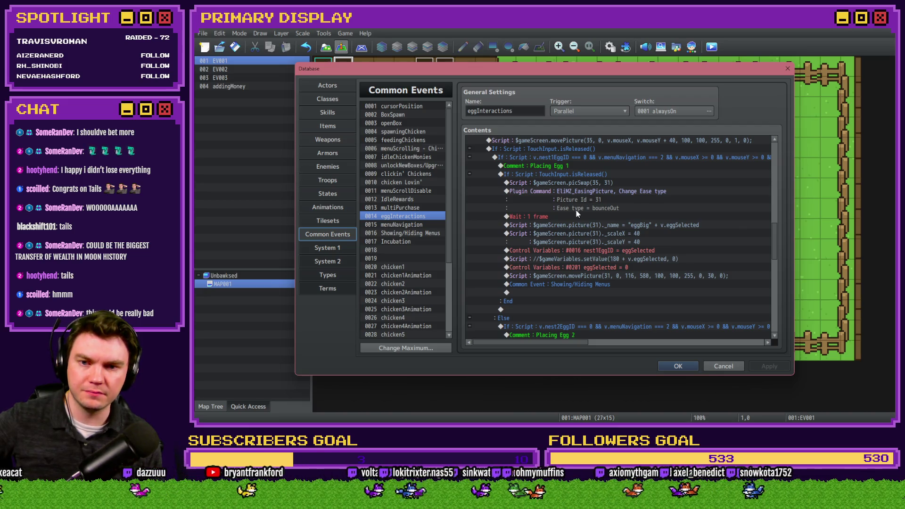
pyautogui.scroll(-10, 577, 213)
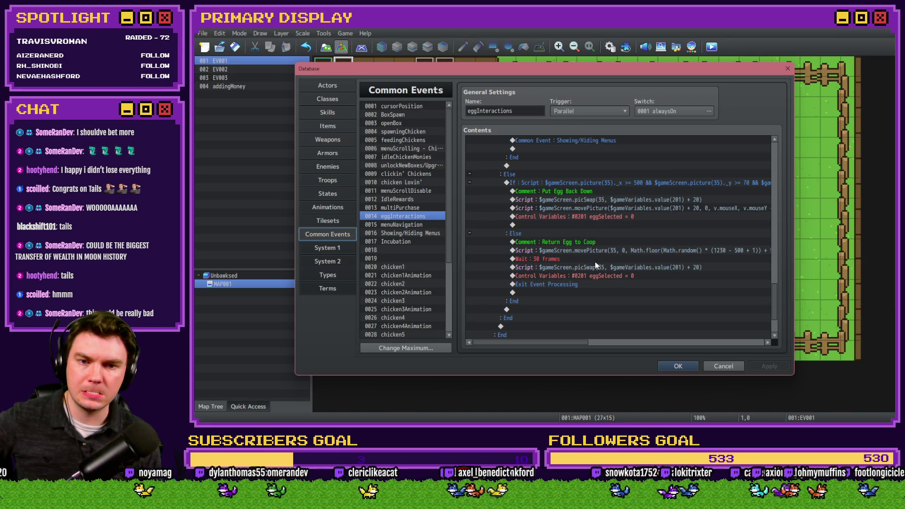
pyautogui.moveTo(559, 345); pyautogui.dragTo(565, 345)
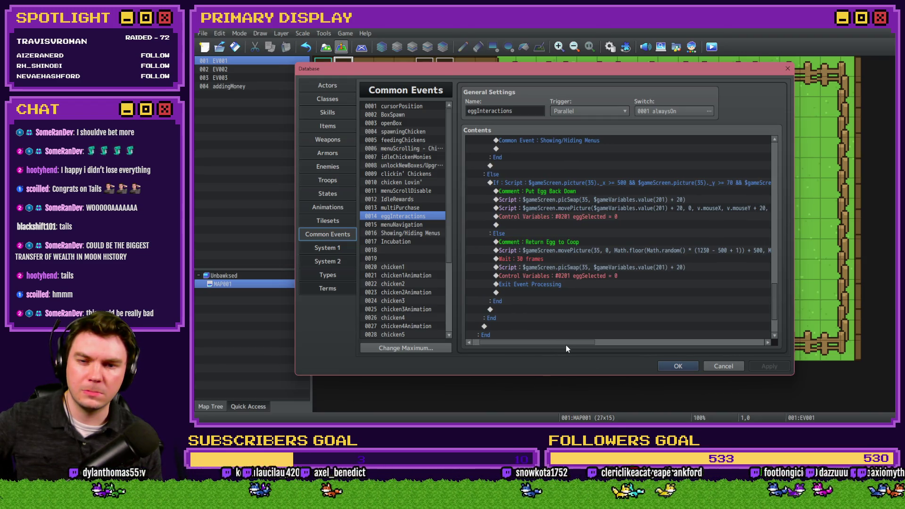
pyautogui.moveTo(566, 346); pyautogui.dragTo(560, 349)
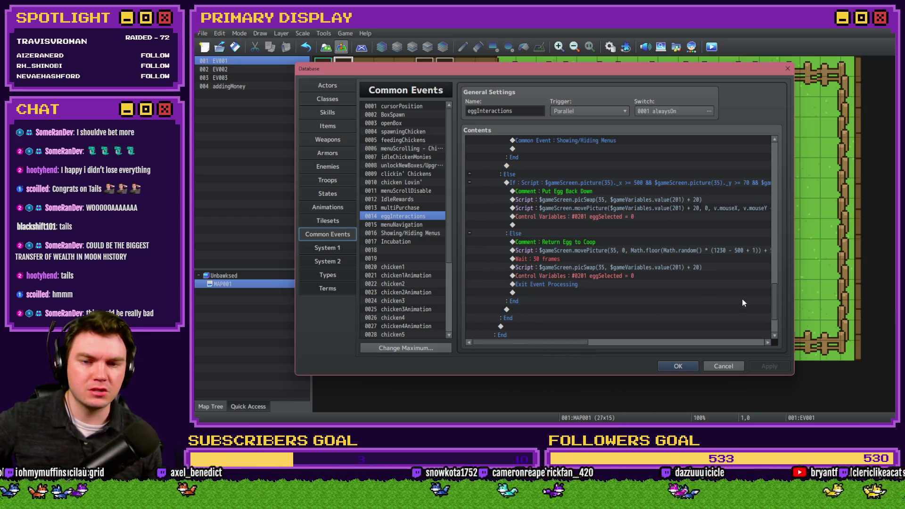
pyautogui.moveTo(566, 348)
pyautogui.mouseDown()
pyautogui.moveTo(662, 347)
pyautogui.moveTo(573, 346)
pyautogui.mouseUp()
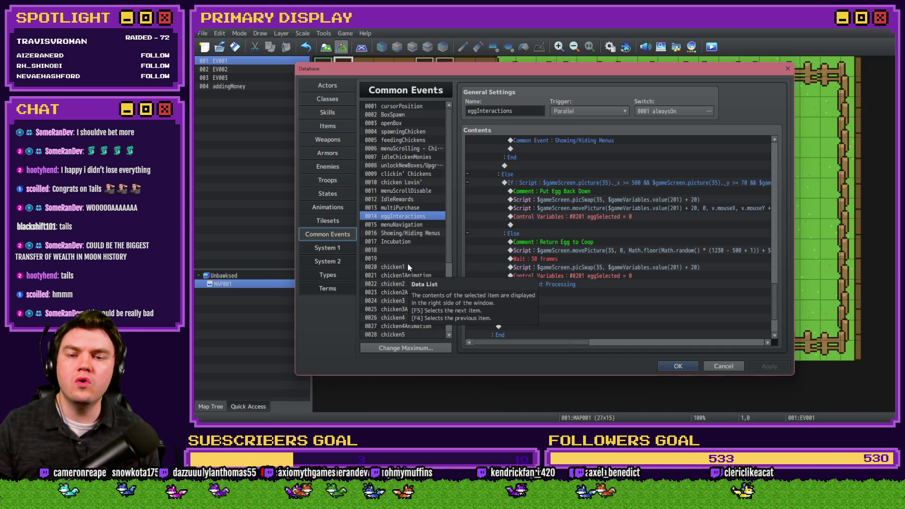
# - Change the last argument of Egg 11's picSwap script from 45 to 35
pyautogui.click(393, 267)
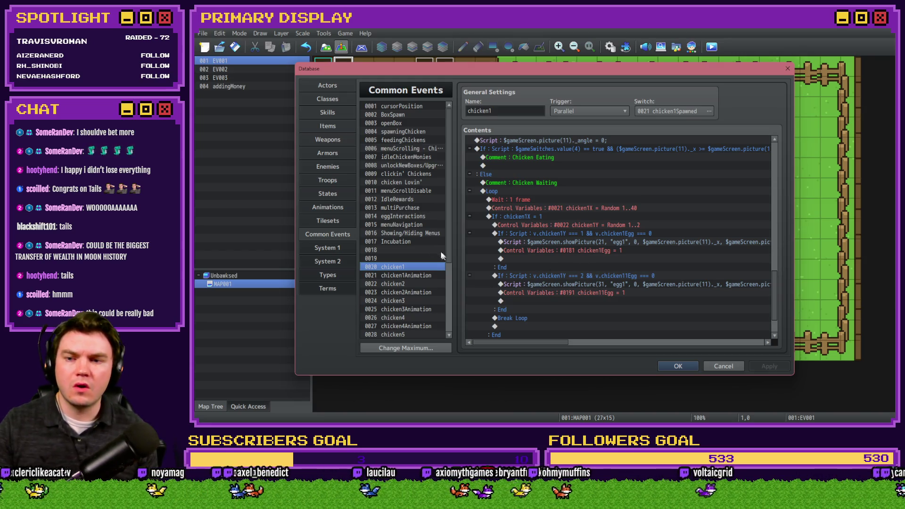
pyautogui.click(405, 216)
pyautogui.scroll(2, 529, 276)
pyautogui.scroll(5, 527, 275)
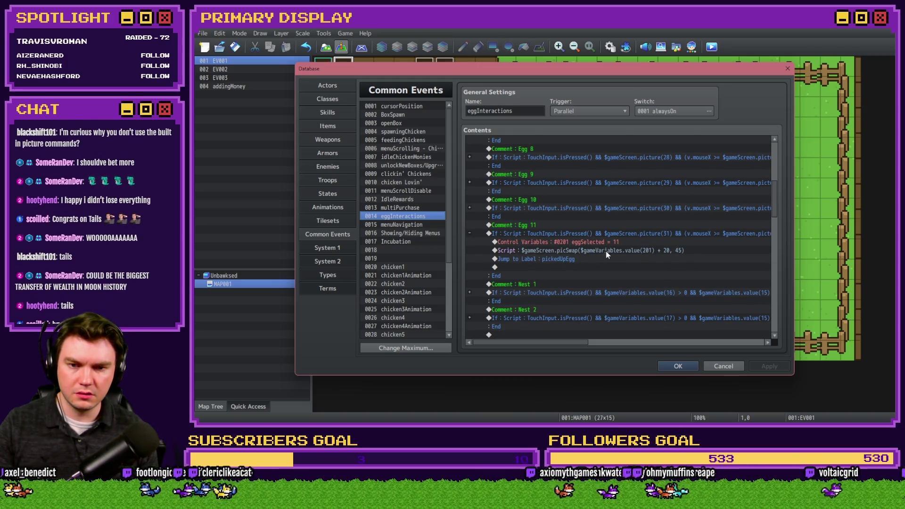
pyautogui.click(621, 249)
pyautogui.doubleClick(619, 251)
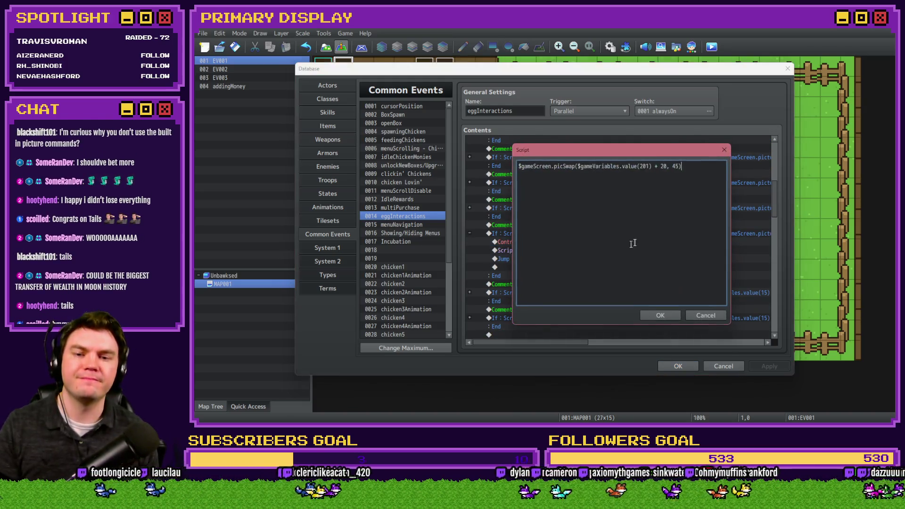
pyautogui.doubleClick(676, 166)
pyautogui.write('35')
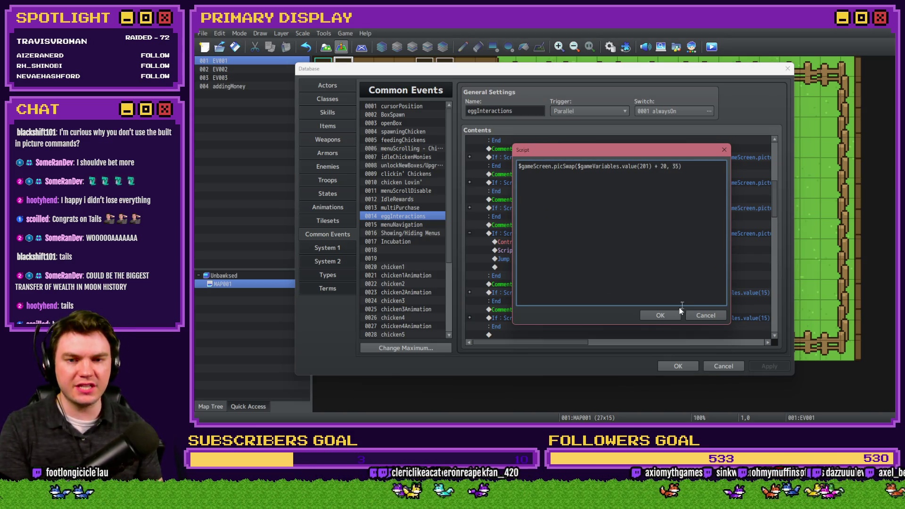
pyautogui.click(661, 316)
# - Close the Database, save the project and start a new playtest
pyautogui.click(678, 367)
pyautogui.click(714, 48)
pyautogui.click(518, 234)
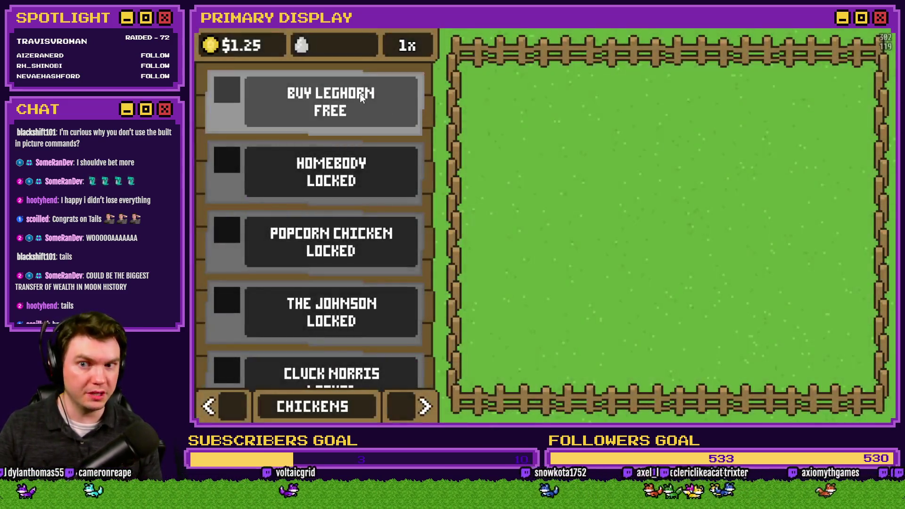
# - Buy the free Leghorn chicken and drag its eggs together to merge them in the pen
pyautogui.click(360, 94)
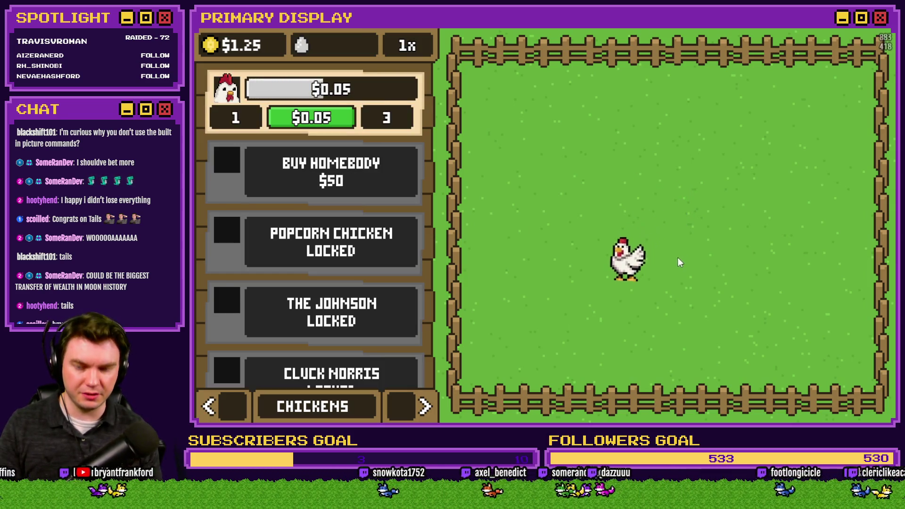
pyautogui.moveTo(623, 309)
pyautogui.mouseDown()
pyautogui.moveTo(624, 164)
pyautogui.moveTo(649, 218)
pyautogui.moveTo(579, 184)
pyautogui.moveTo(658, 205)
pyautogui.moveTo(578, 169)
pyautogui.mouseUp()
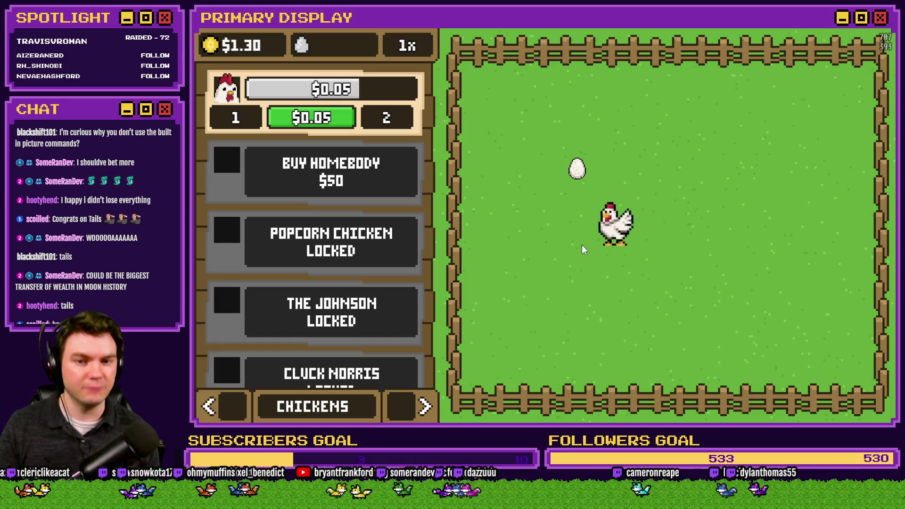
pyautogui.moveTo(578, 174); pyautogui.dragTo(683, 138)
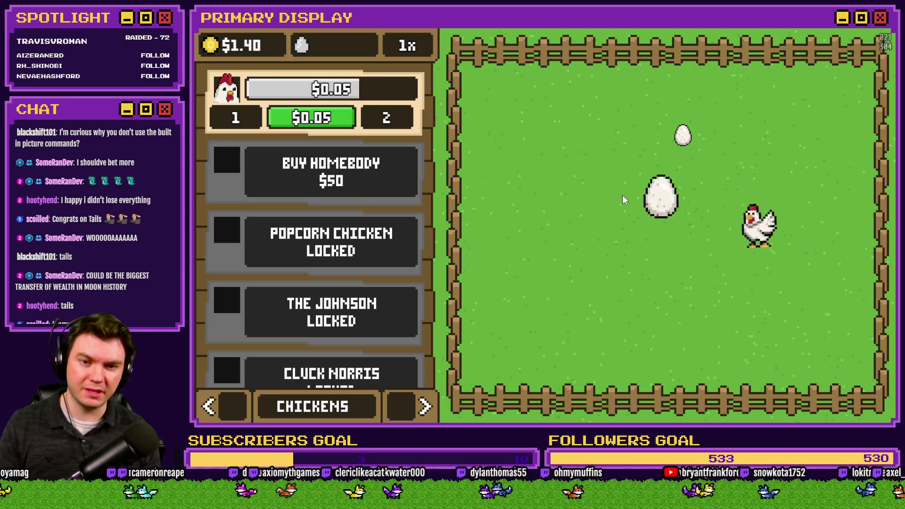
pyautogui.moveTo(669, 169)
pyautogui.mouseDown()
pyautogui.moveTo(751, 145)
pyautogui.moveTo(783, 163)
pyautogui.moveTo(788, 137)
pyautogui.moveTo(734, 126)
pyautogui.moveTo(718, 165)
pyautogui.moveTo(692, 179)
pyautogui.mouseUp()
# - Drop an egg into the left incubation nest on the Nests panel, then close the playtest
pyautogui.click(412, 406)
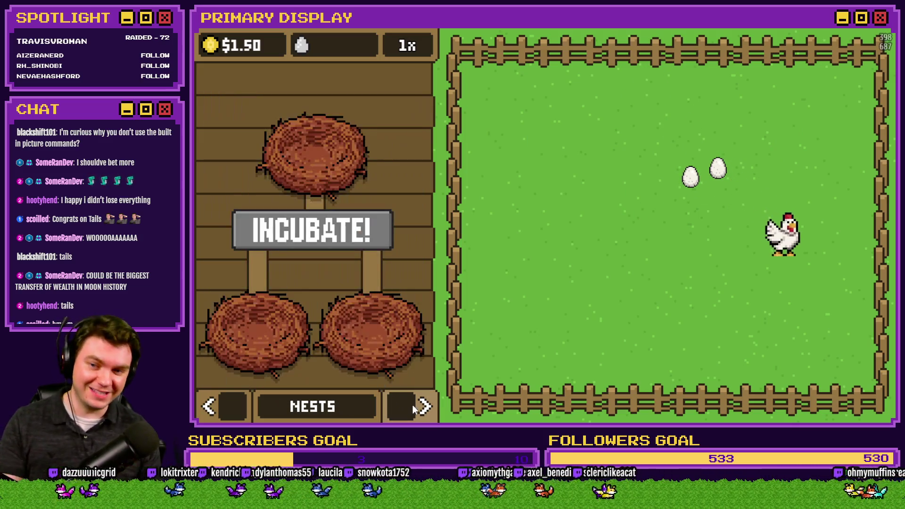
pyautogui.moveTo(718, 168)
pyautogui.mouseDown()
pyautogui.moveTo(570, 258)
pyautogui.moveTo(258, 304)
pyautogui.mouseUp()
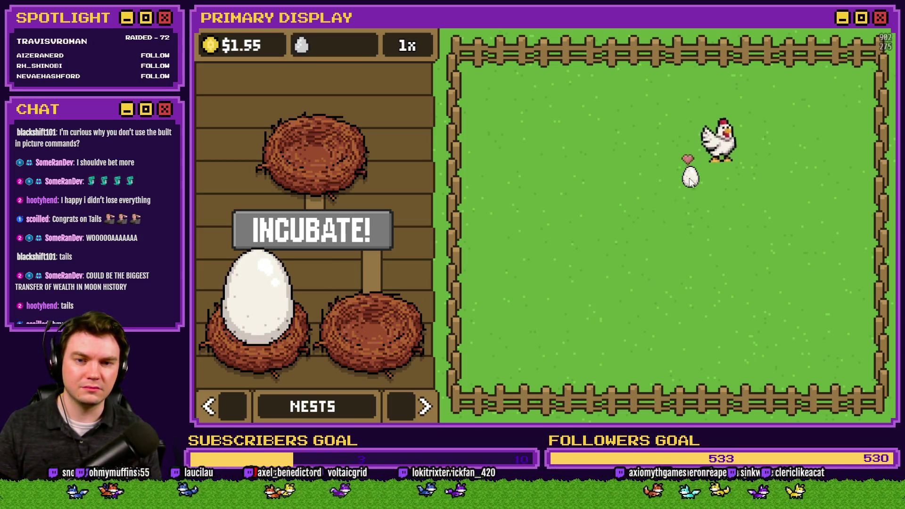
pyautogui.moveTo(296, 262)
pyautogui.mouseDown()
pyautogui.moveTo(509, 254)
pyautogui.moveTo(550, 239)
pyautogui.mouseUp()
pyautogui.hotkey('alt', 'F4')
# - Read the eggInteractions movePicture script's picture number argument without changing it
pyautogui.click(611, 48)
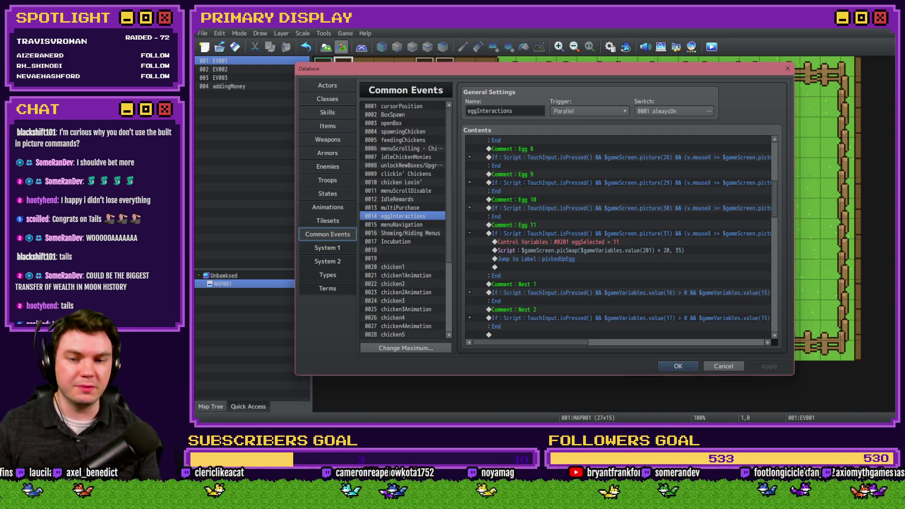
pyautogui.click(607, 253)
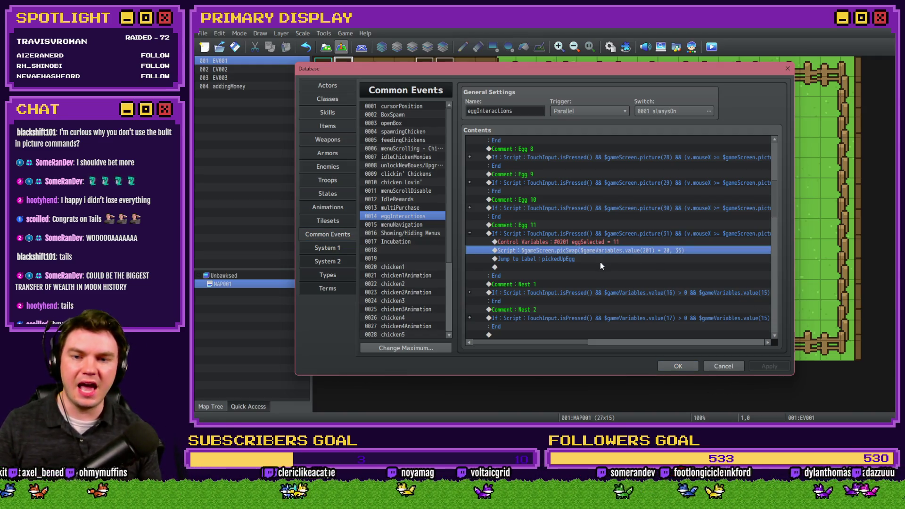
pyautogui.scroll(-6, 595, 263)
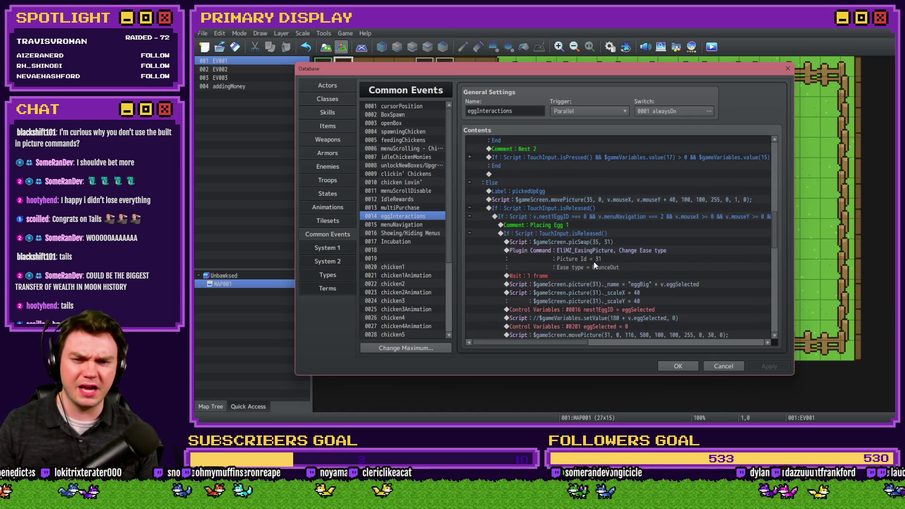
pyautogui.doubleClick(601, 200)
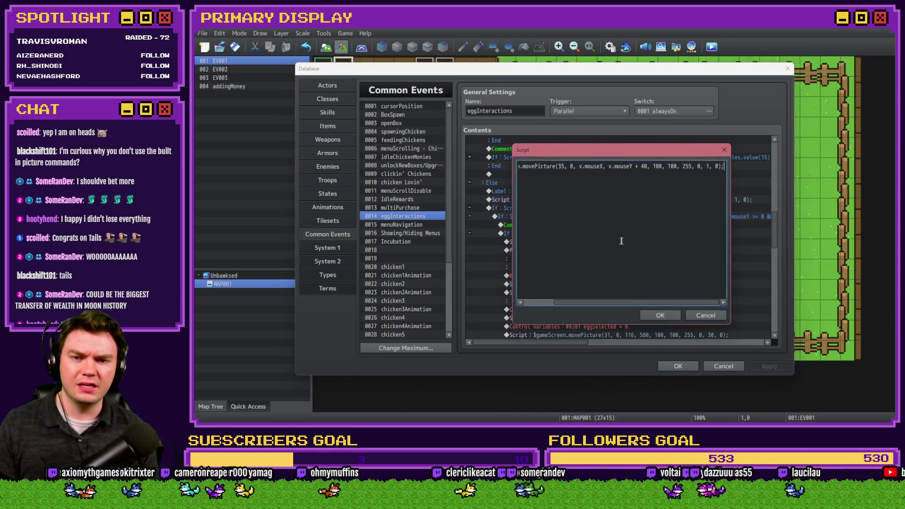
pyautogui.moveTo(585, 169); pyautogui.dragTo(493, 170)
pyautogui.click(608, 166)
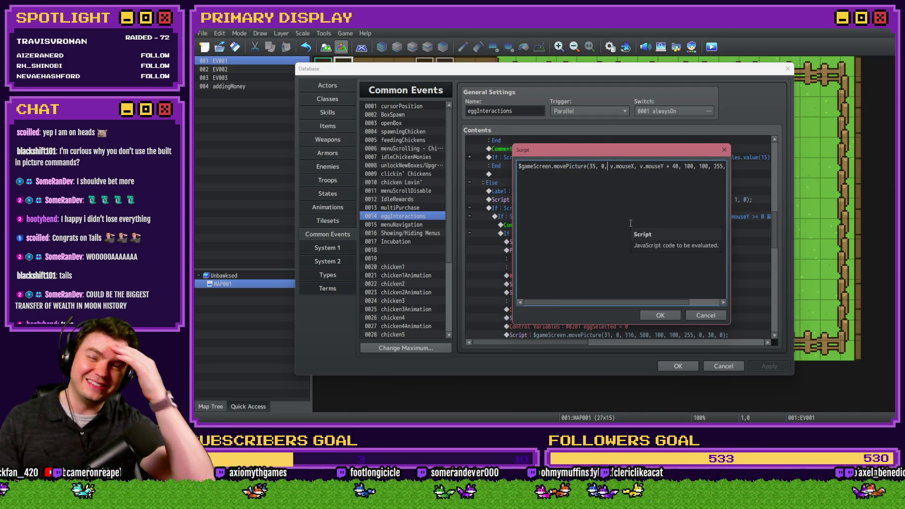
pyautogui.click(706, 316)
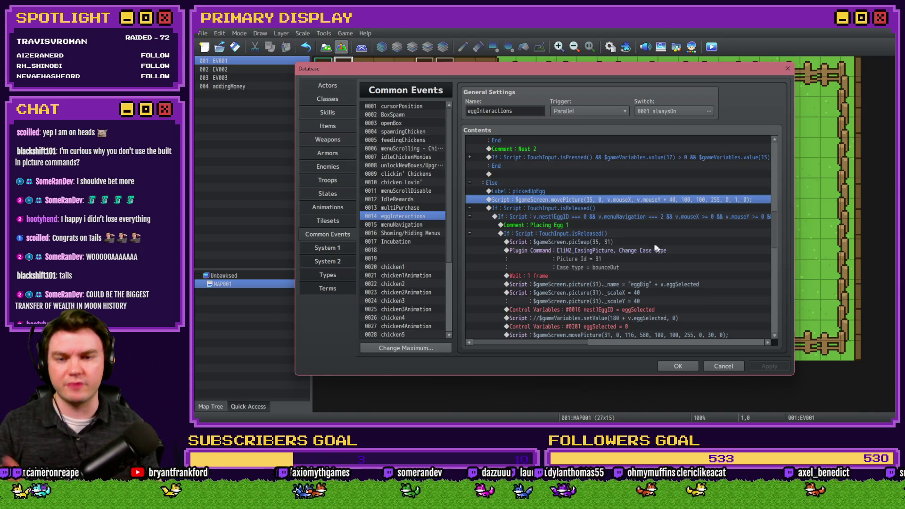
# - Compare against a Show Picture command positioned by variables mouseX and mouseY, then cancel it
pyautogui.keyDown('shift'); pyautogui.click(616, 208); pyautogui.keyUp('shift')
pyautogui.press('Insert')
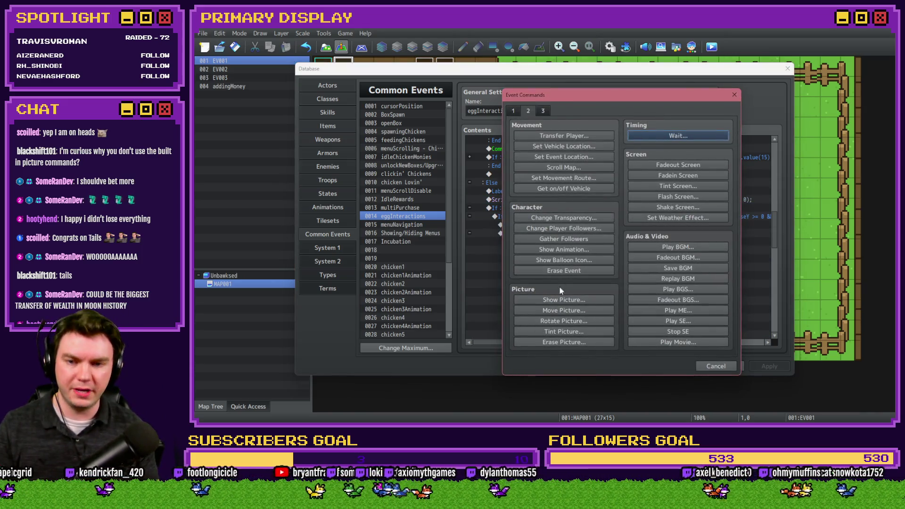
pyautogui.click(565, 300)
pyautogui.click(560, 268)
pyautogui.click(644, 282)
pyautogui.click(579, 157)
pyautogui.click(596, 338)
pyautogui.click(598, 281)
pyautogui.click(585, 165)
pyautogui.click(580, 157)
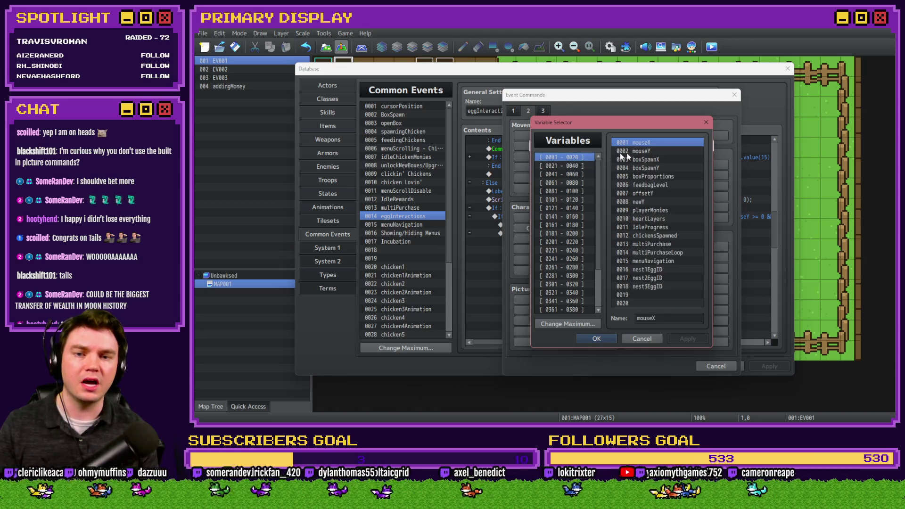
pyautogui.doubleClick(618, 151)
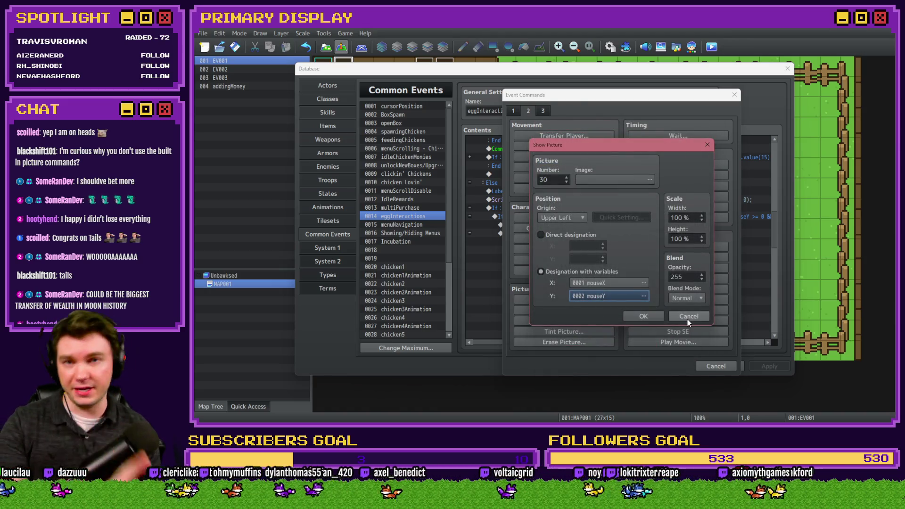
pyautogui.click(688, 317)
pyautogui.click(726, 367)
# - Check the movePicture script's v.mouseY and 40 offset, then view the 0016 Showing/Hiding Menus event
pyautogui.doubleClick(625, 202)
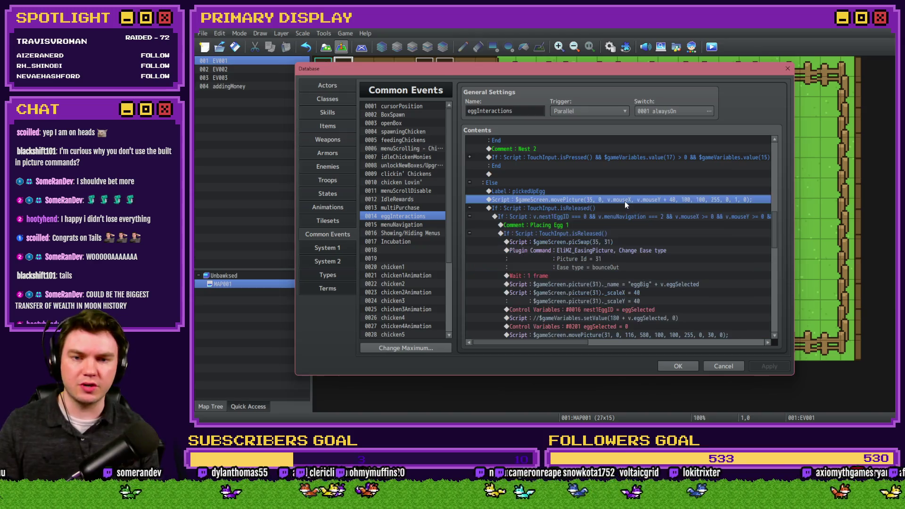
pyautogui.moveTo(609, 167); pyautogui.dragTo(634, 167)
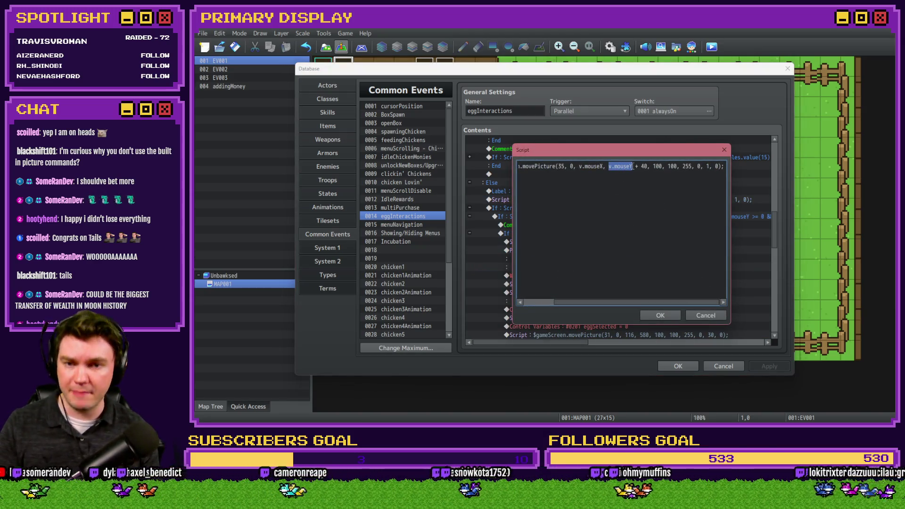
pyautogui.doubleClick(644, 166)
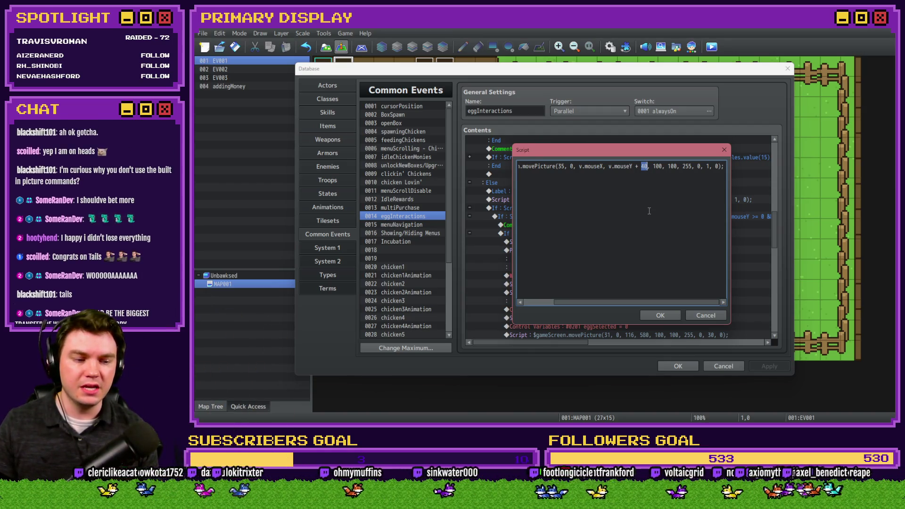
pyautogui.click(608, 167)
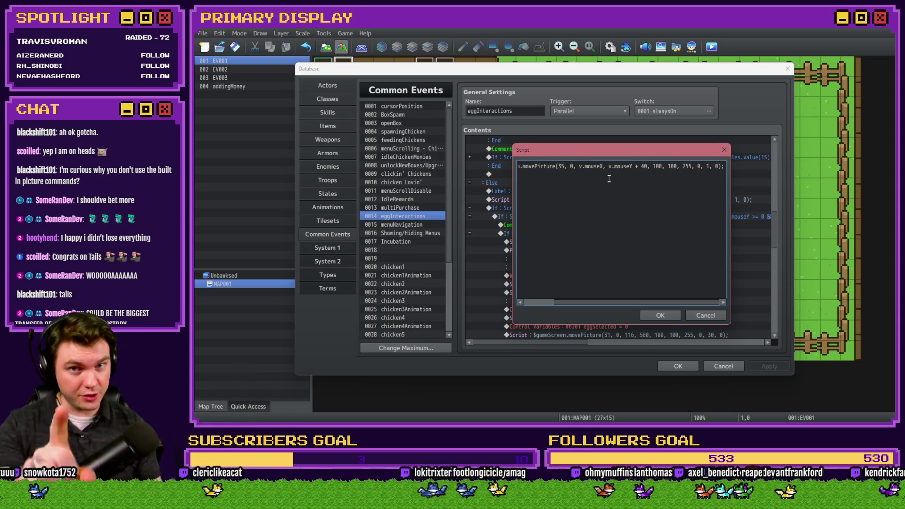
pyautogui.click(698, 315)
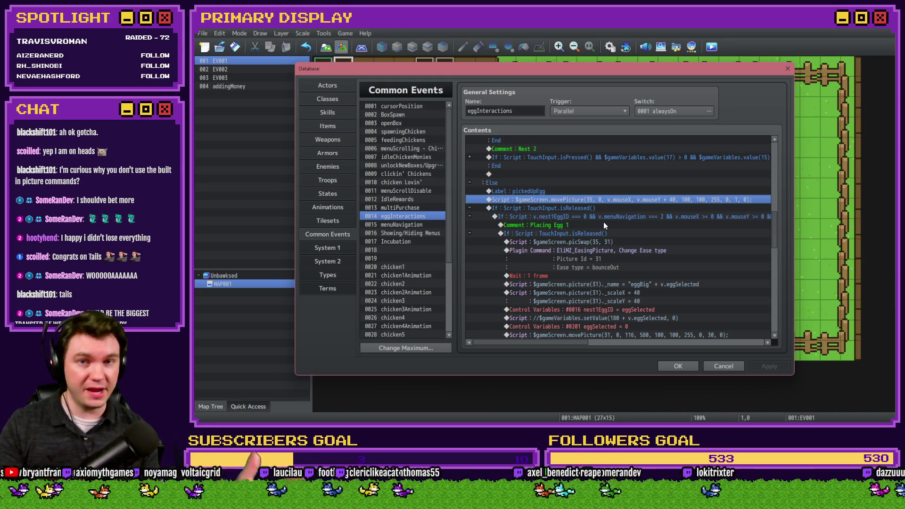
pyautogui.click(407, 234)
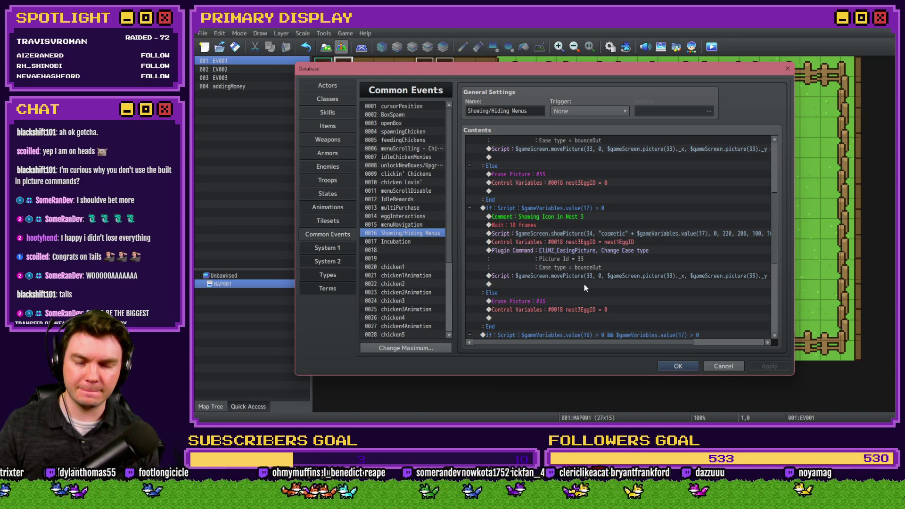
# - Review the nest 3 showPicture script and close it without changes
pyautogui.doubleClick(625, 234)
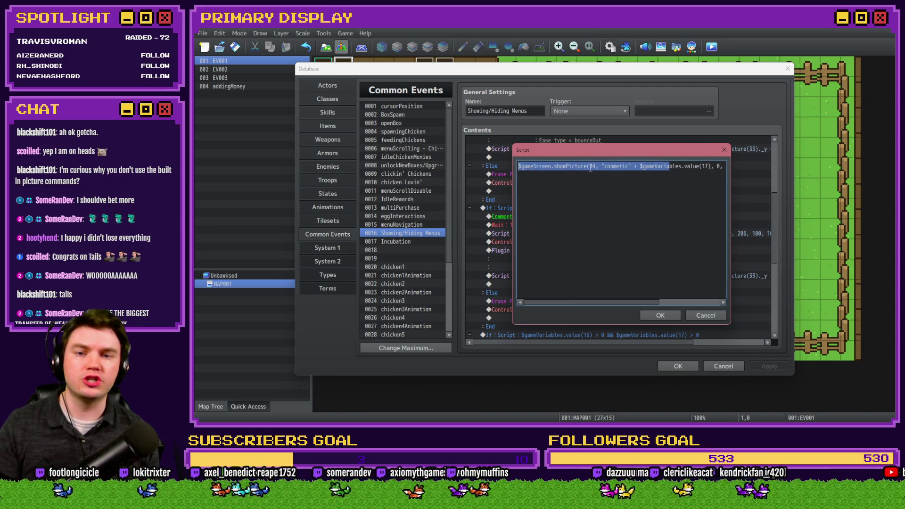
pyautogui.click(590, 167)
pyautogui.press('Escape')
# - Preview eggBig1 and eggBig4 in a trial Show Picture command, then discard it
pyautogui.press('Insert')
pyautogui.click(564, 302)
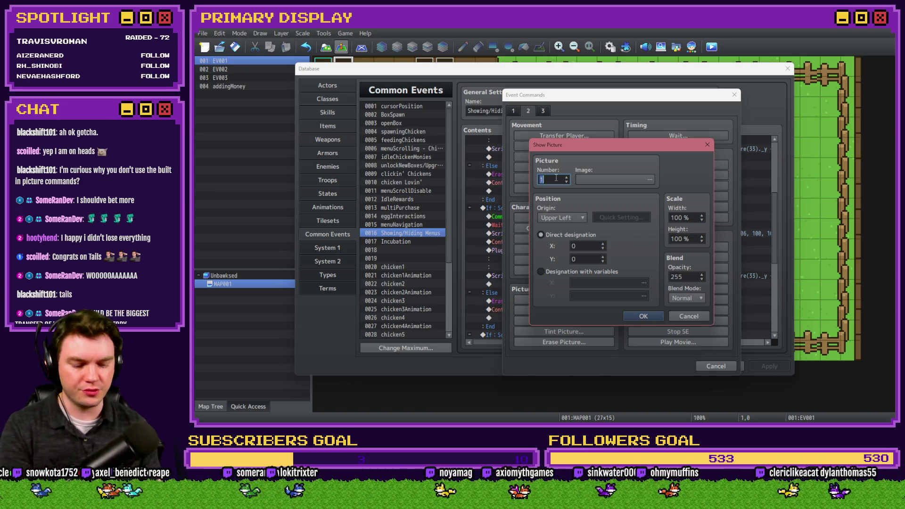
pyautogui.click(579, 179)
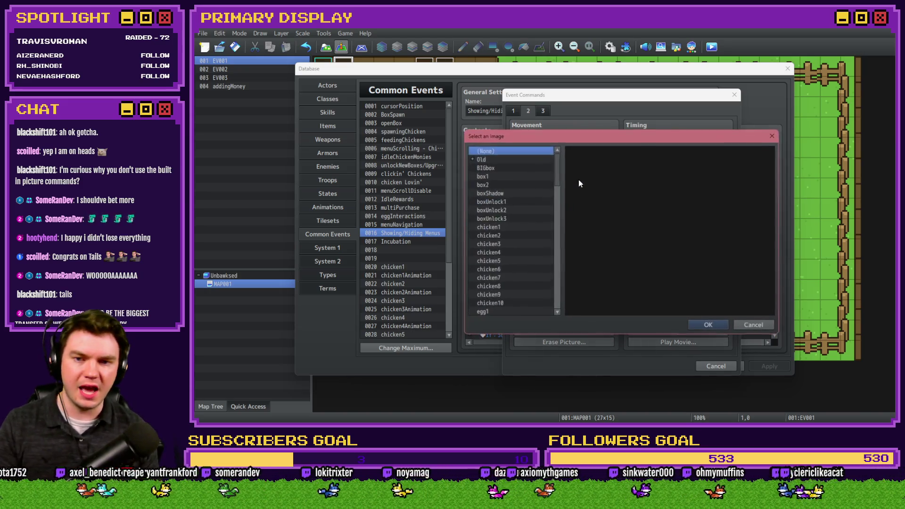
pyautogui.scroll(-7, 505, 245)
pyautogui.click(499, 213)
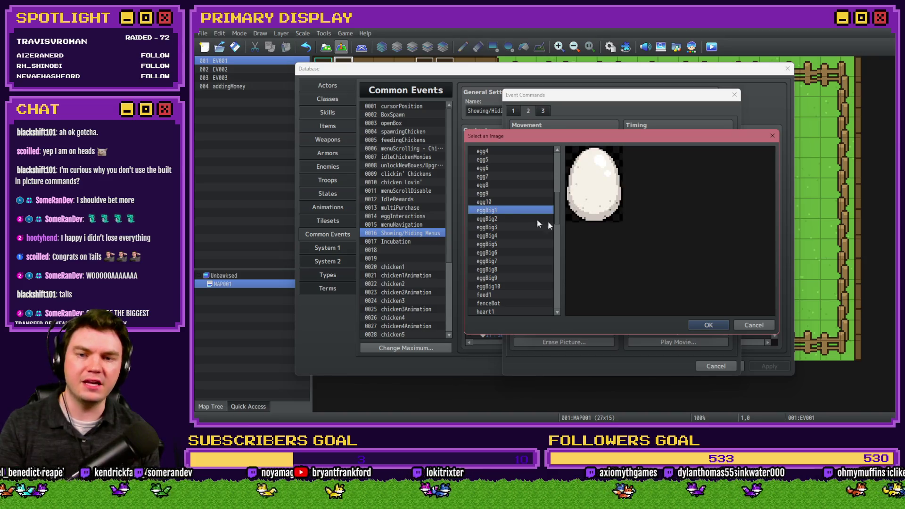
pyautogui.click(508, 235)
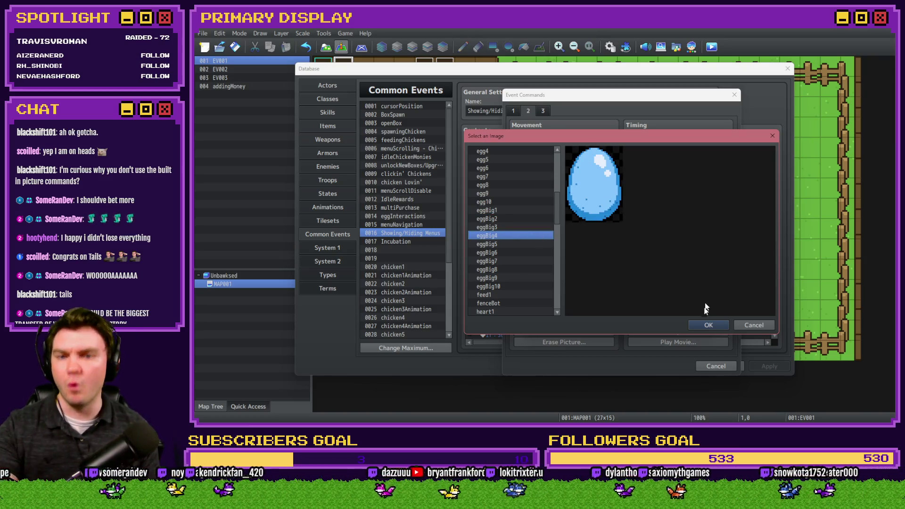
pyautogui.click(708, 325)
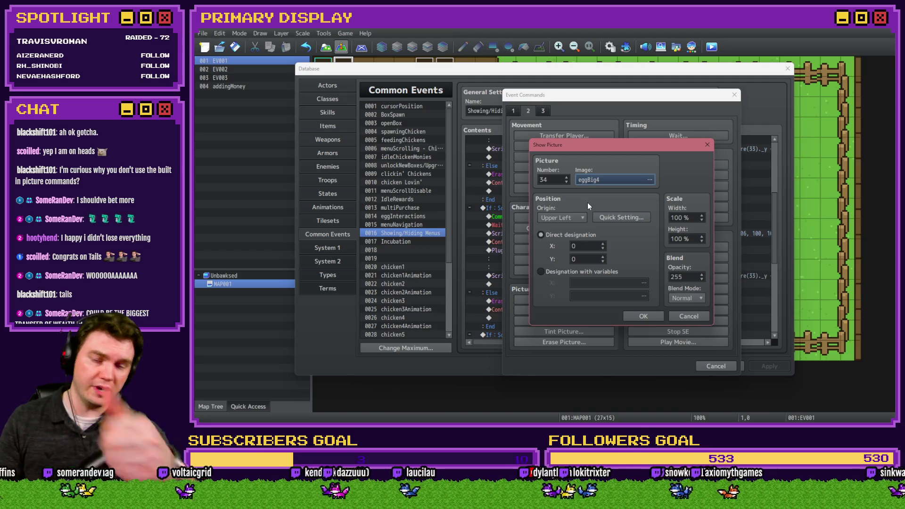
pyautogui.click(692, 318)
pyautogui.click(712, 367)
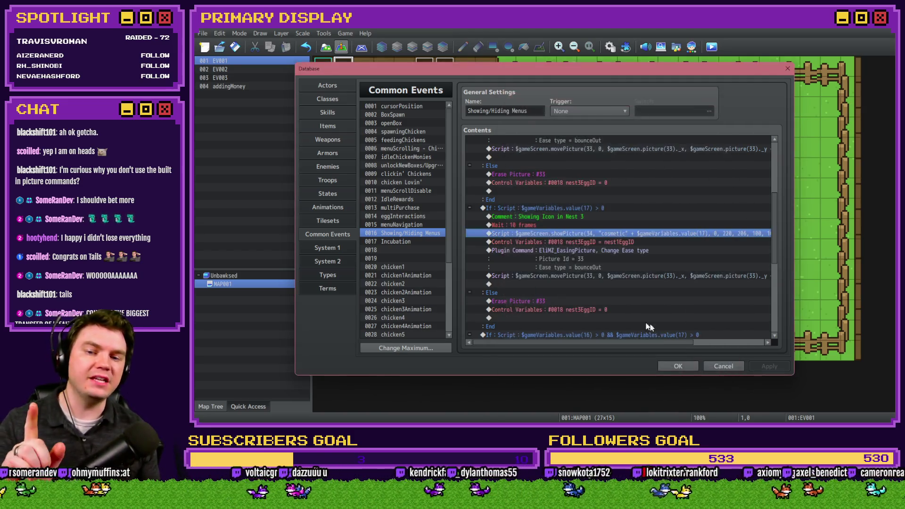
# - Browse eggBig3, eggBig4 and the larger egg images in another Show Picture, then cancel
pyautogui.doubleClick(604, 233)
pyautogui.click(555, 290)
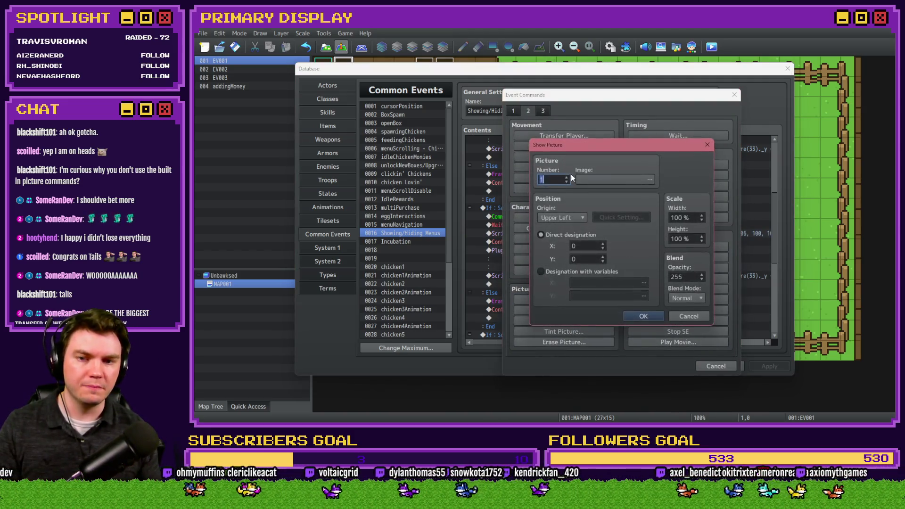
pyautogui.click(613, 180)
pyautogui.scroll(-5, 525, 228)
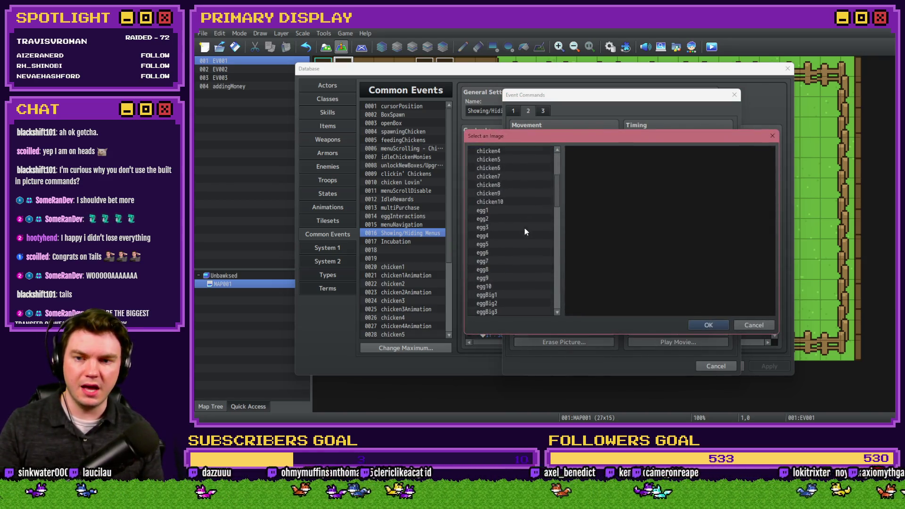
pyautogui.click(507, 244)
pyautogui.click(505, 252)
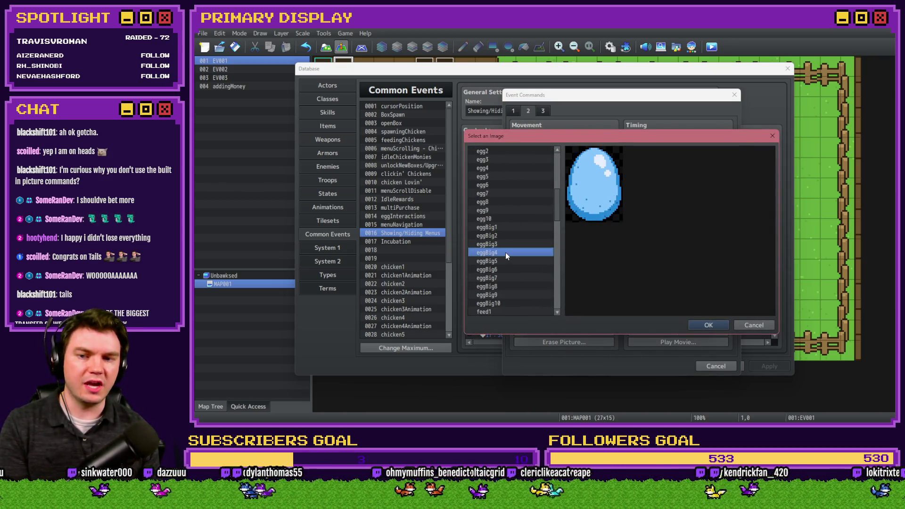
pyautogui.press('Down')
pyautogui.press('Down')
pyautogui.press('Down')
pyautogui.press('Down')
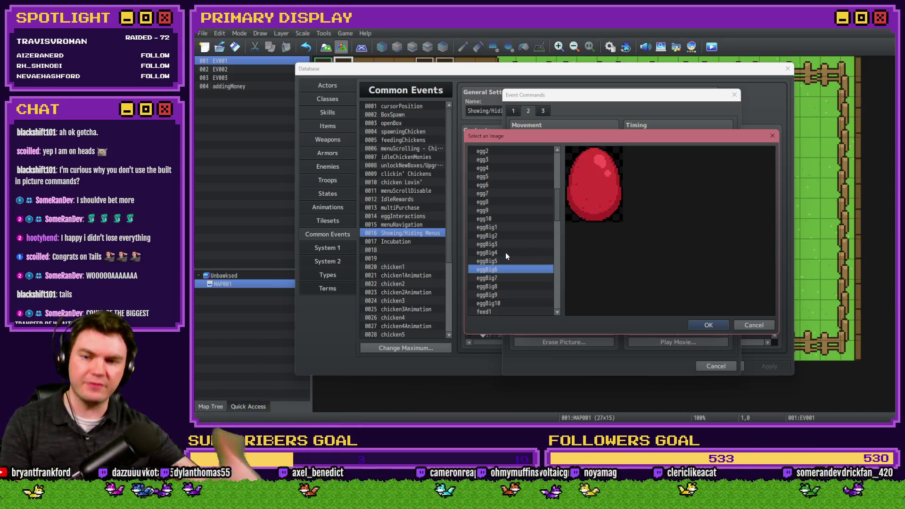
pyautogui.press('Down')
pyautogui.press('Escape')
pyautogui.press('Escape')
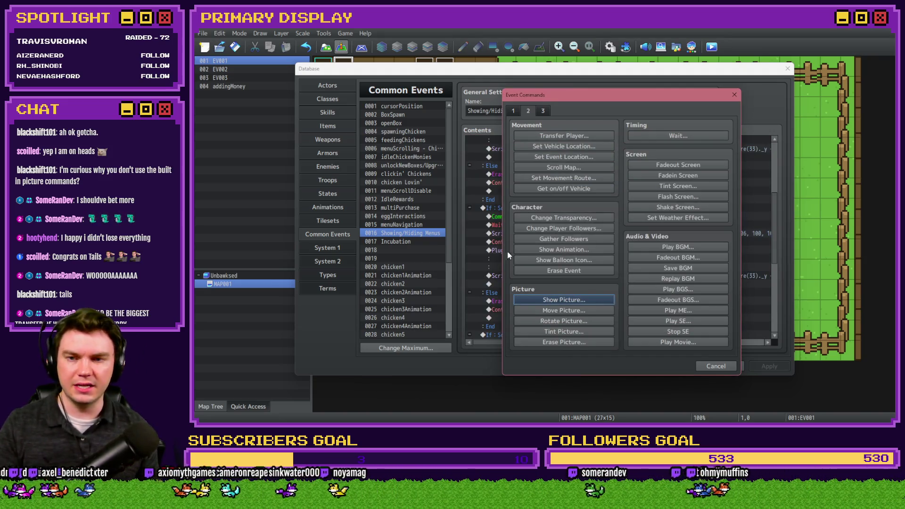
pyautogui.click(513, 111)
# - Add a Conditional Branch checking variable eggSelected = 1
pyautogui.click(579, 267)
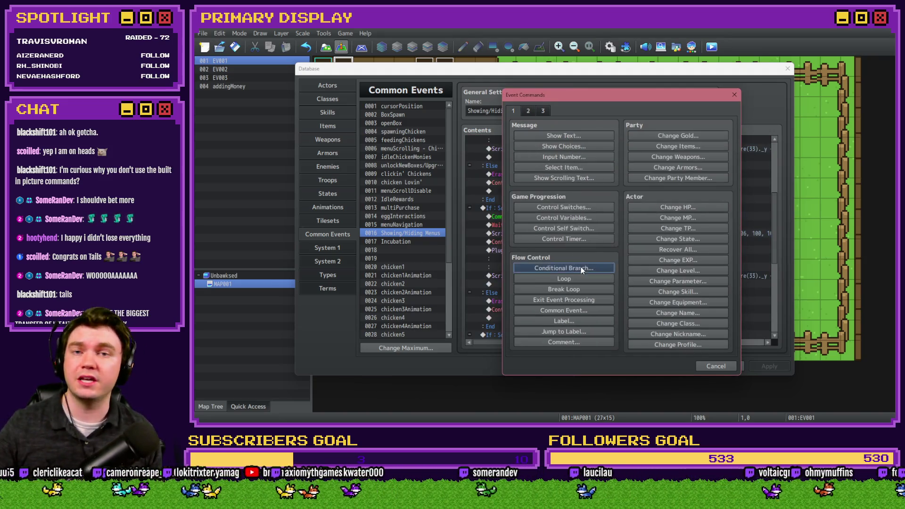
pyautogui.click(532, 197)
pyautogui.click(594, 197)
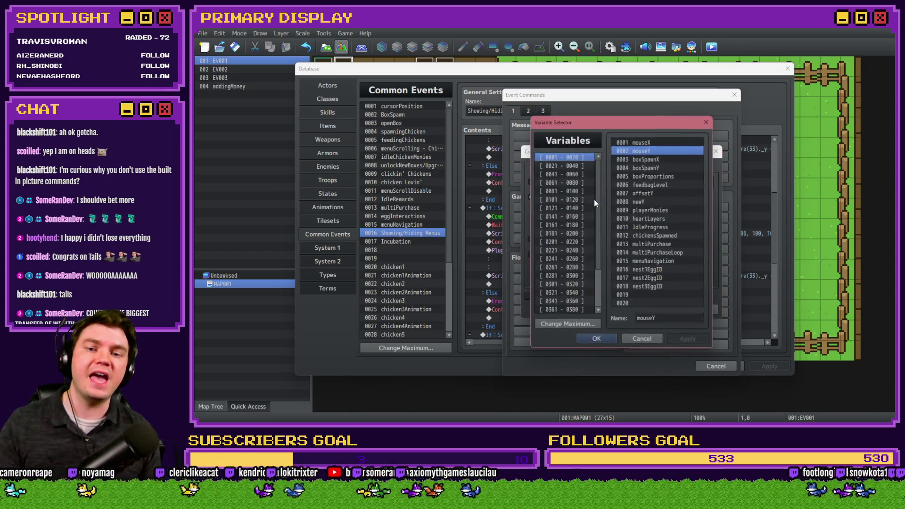
pyautogui.click(568, 157)
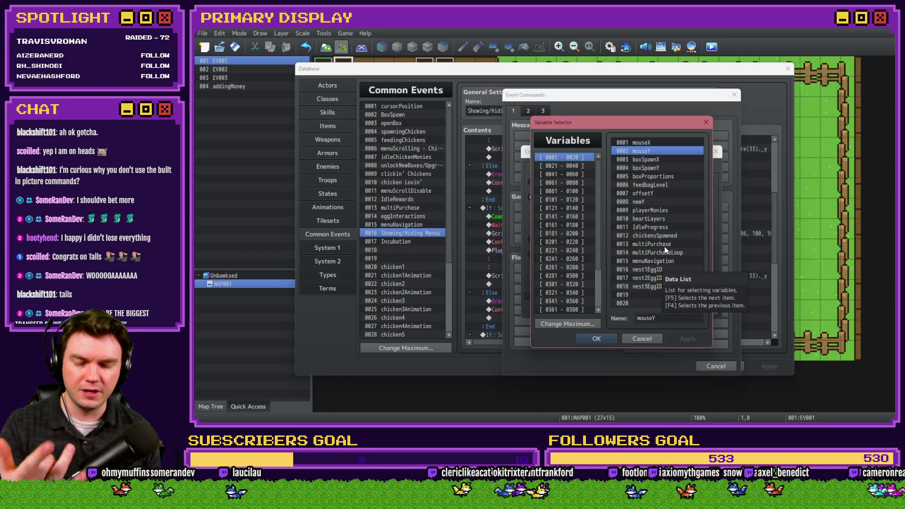
pyautogui.click(573, 242)
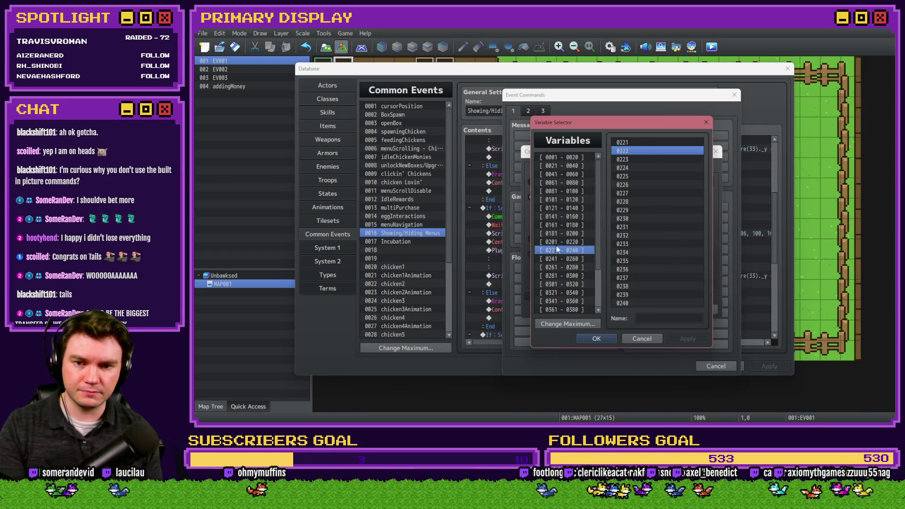
pyautogui.doubleClick(651, 142)
pyautogui.click(645, 211)
pyautogui.write('1')
pyautogui.click(652, 309)
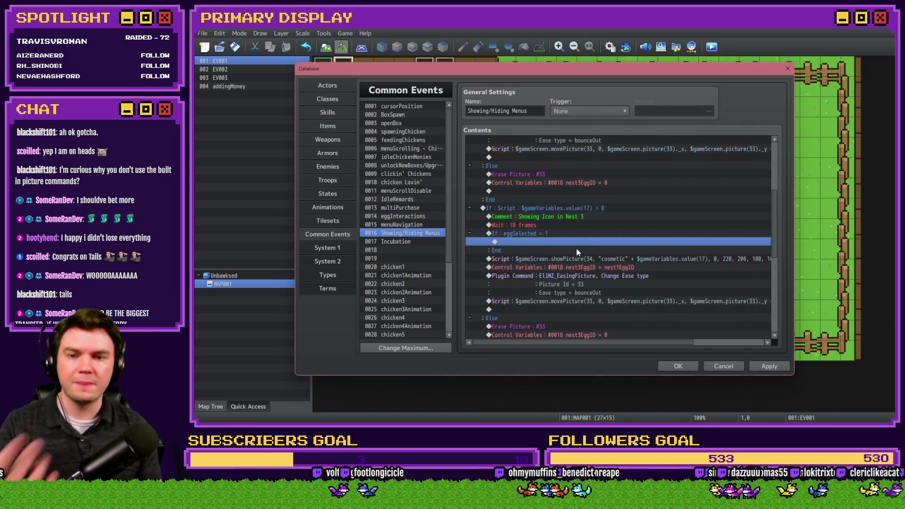
# - Inside the branch, show picture #34 using the eggBig1 image
pyautogui.doubleClick(579, 241)
pyautogui.click(528, 110)
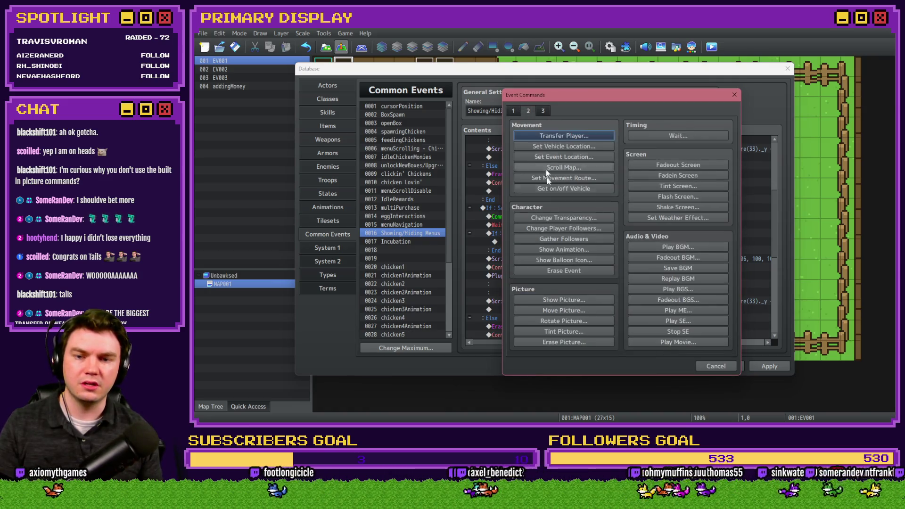
pyautogui.click(564, 303)
pyautogui.click(585, 181)
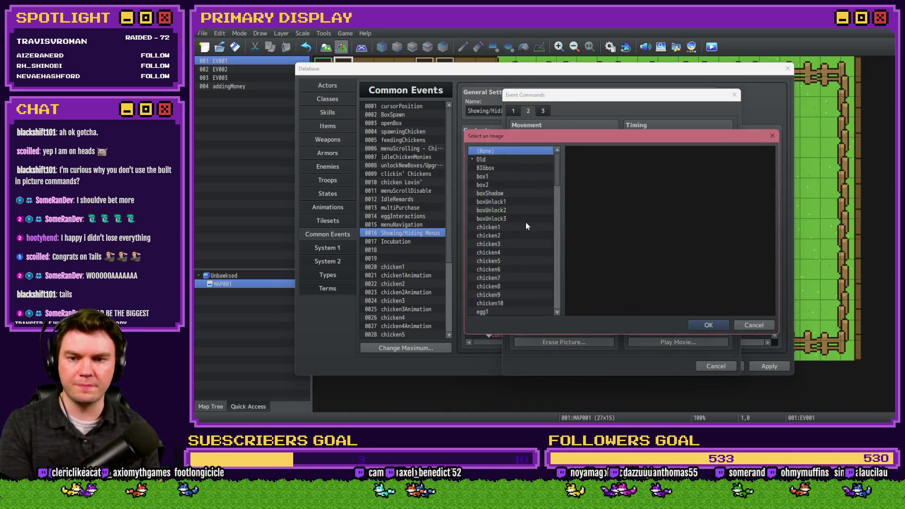
pyautogui.scroll(-3, 496, 296)
pyautogui.doubleClick(502, 176)
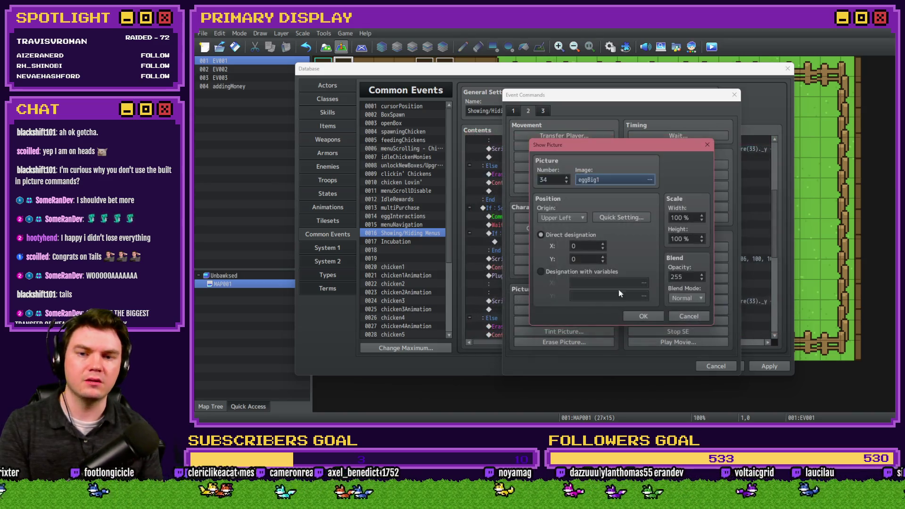
pyautogui.click(640, 312)
# - Duplicate the branch as eggSelected = 2 showing eggBig2, then delete both new branches
pyautogui.click(554, 233)
pyautogui.hotkey('ctrl', 'c')
pyautogui.hotkey('ctrl', 'v')
pyautogui.doubleClick(554, 233)
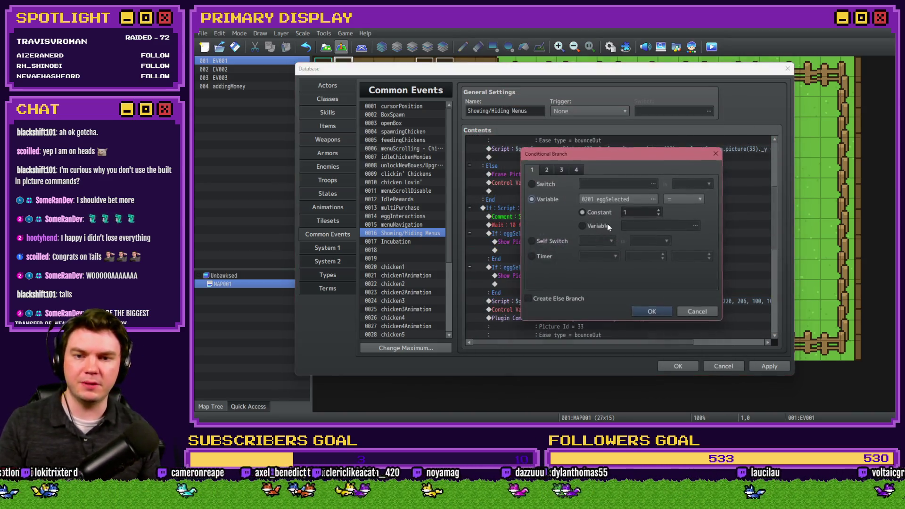
pyautogui.doubleClick(637, 212)
pyautogui.write('2')
pyautogui.click(644, 307)
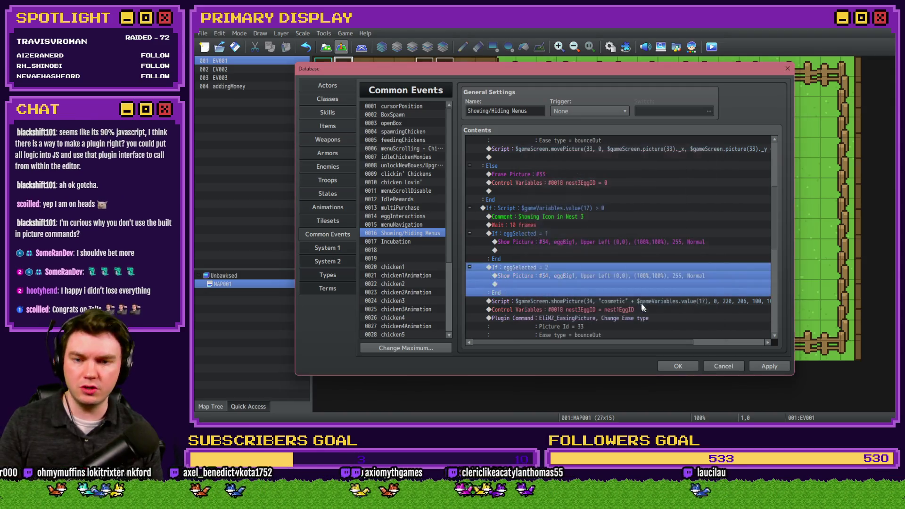
pyautogui.doubleClick(616, 274)
pyautogui.click(613, 183)
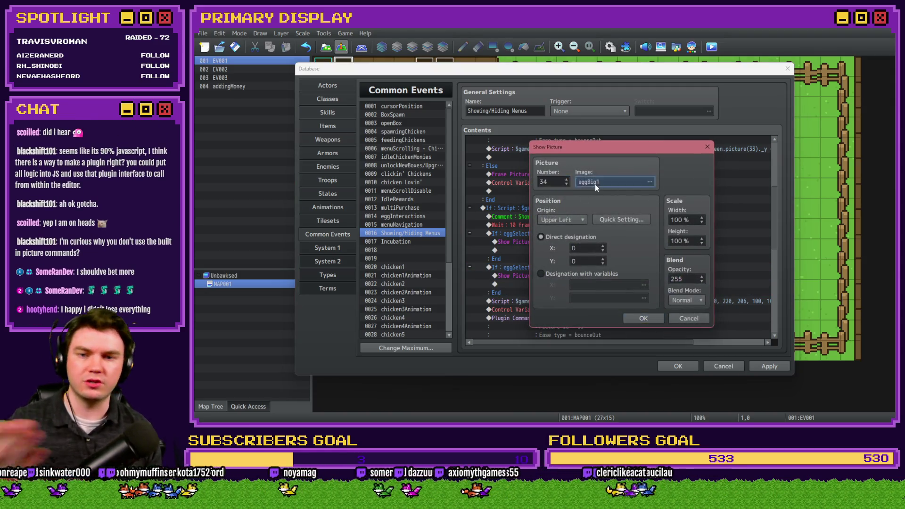
pyautogui.doubleClick(519, 243)
pyautogui.click(642, 313)
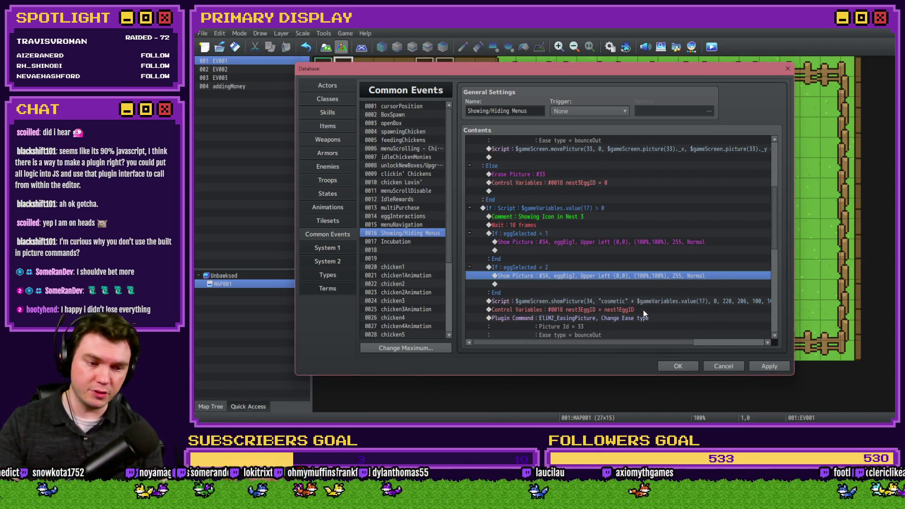
pyautogui.click(556, 234)
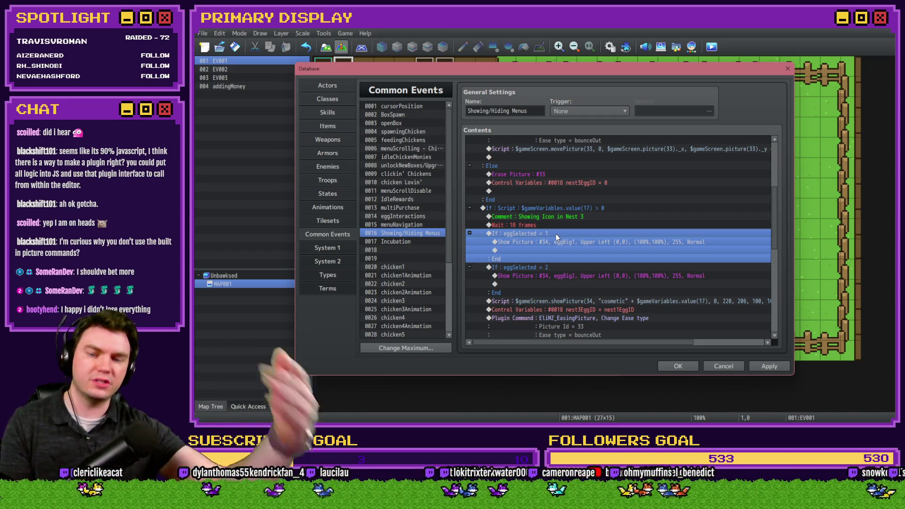
pyautogui.press('Delete')
pyautogui.press('Delete')
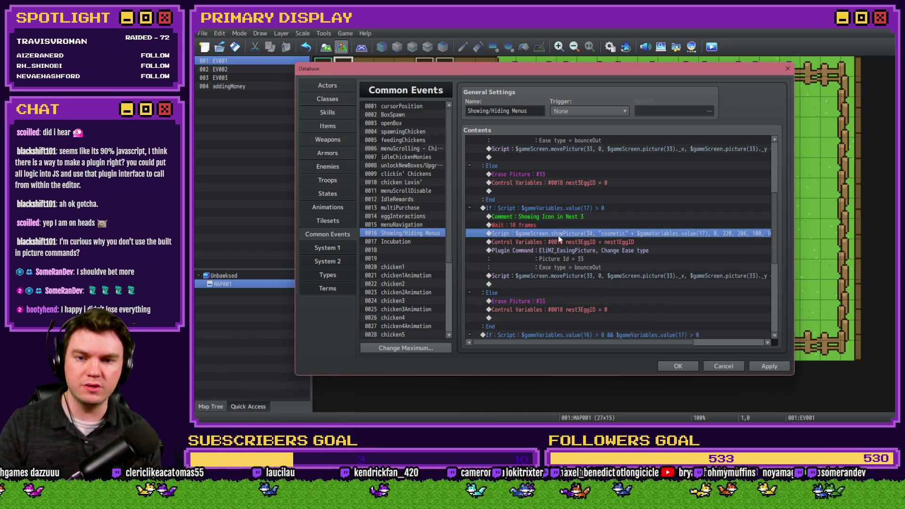
# - Inspect the nest 3 showPicture(34) script's picture name and variable 17 part, unchanged
pyautogui.doubleClick(557, 234)
pyautogui.click(589, 165)
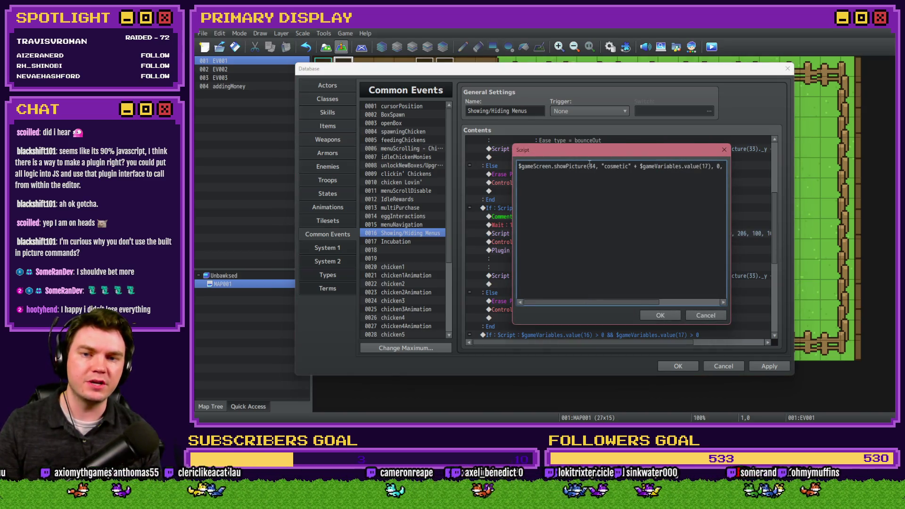
pyautogui.moveTo(605, 166); pyautogui.dragTo(630, 168)
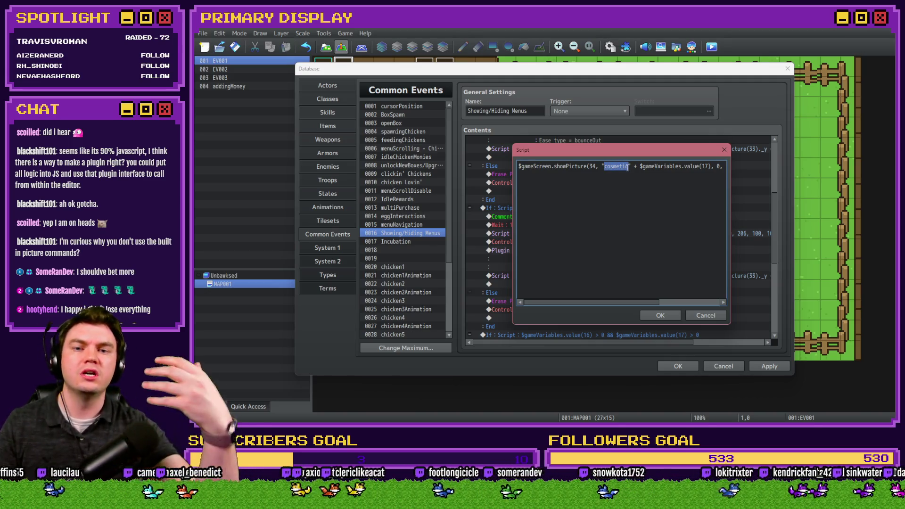
pyautogui.moveTo(640, 167)
pyautogui.mouseDown()
pyautogui.moveTo(721, 168)
pyautogui.moveTo(713, 168)
pyautogui.mouseUp()
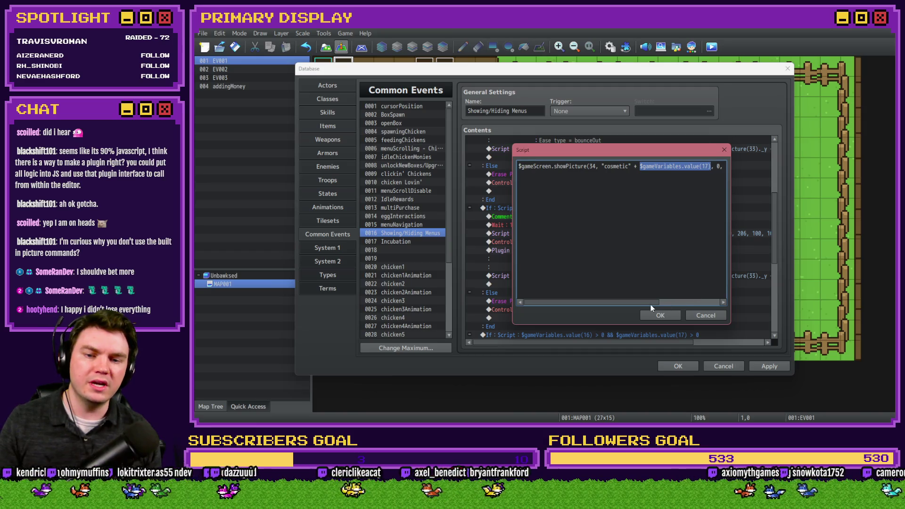
pyautogui.moveTo(651, 302); pyautogui.dragTo(712, 302)
pyautogui.click(706, 316)
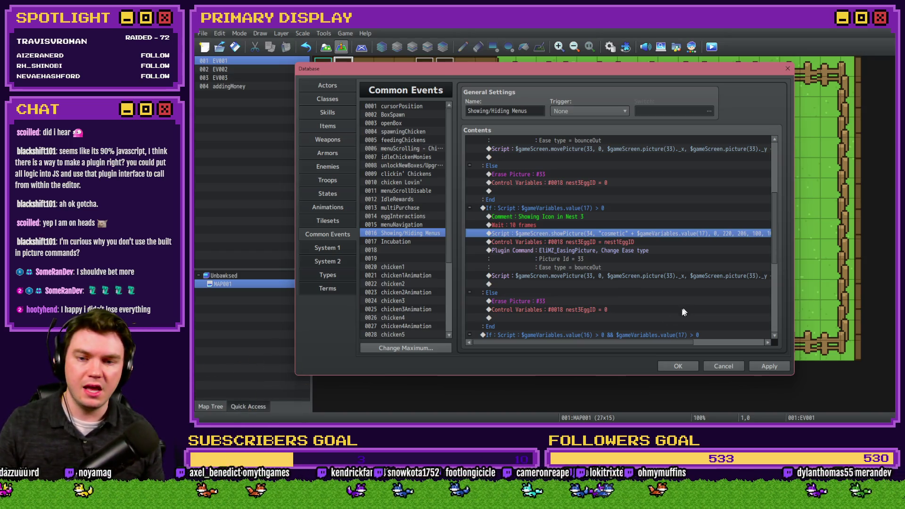
# - Read the movePicture script for picture 35 and close it unchanged
pyautogui.moveTo(595, 346); pyautogui.dragTo(614, 330)
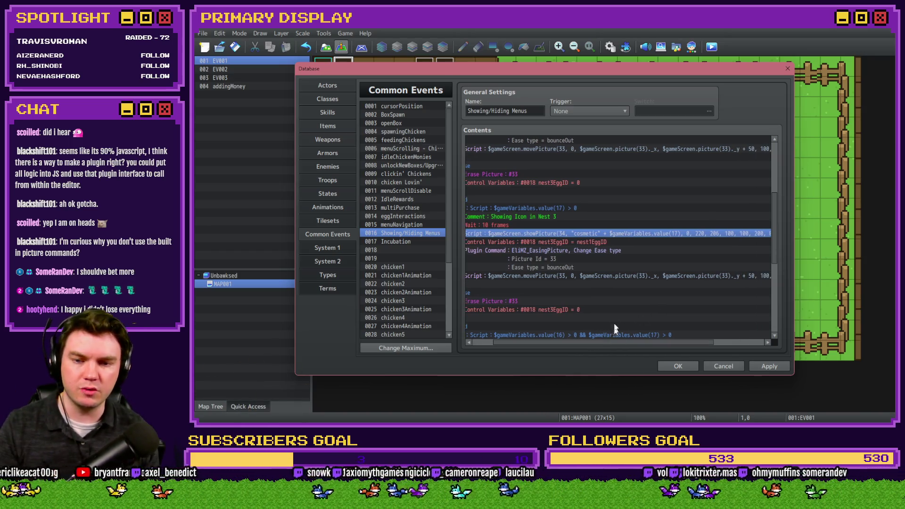
pyautogui.click(611, 278)
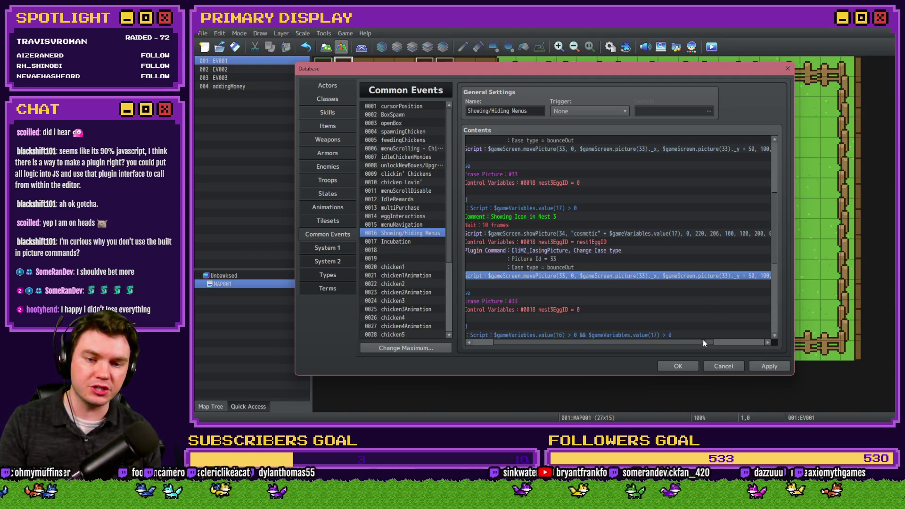
pyautogui.moveTo(701, 345); pyautogui.dragTo(724, 349)
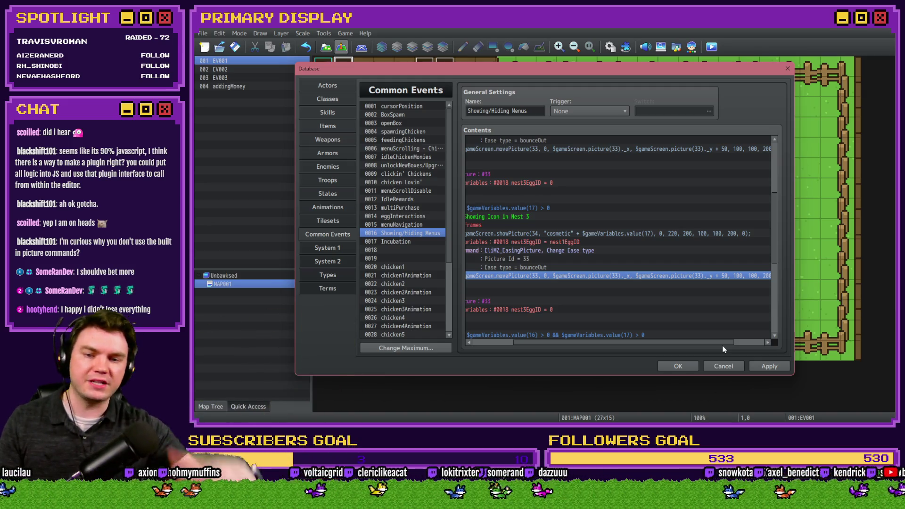
pyautogui.doubleClick(663, 279)
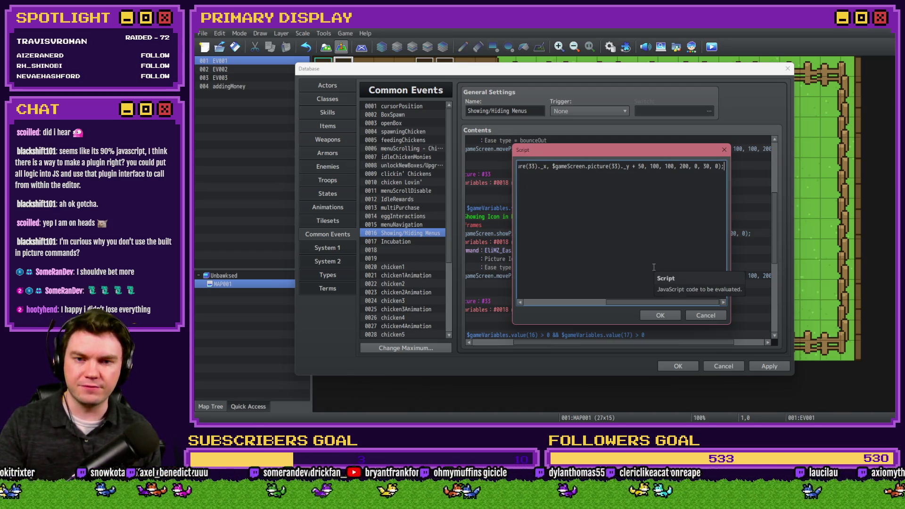
pyautogui.press('Escape')
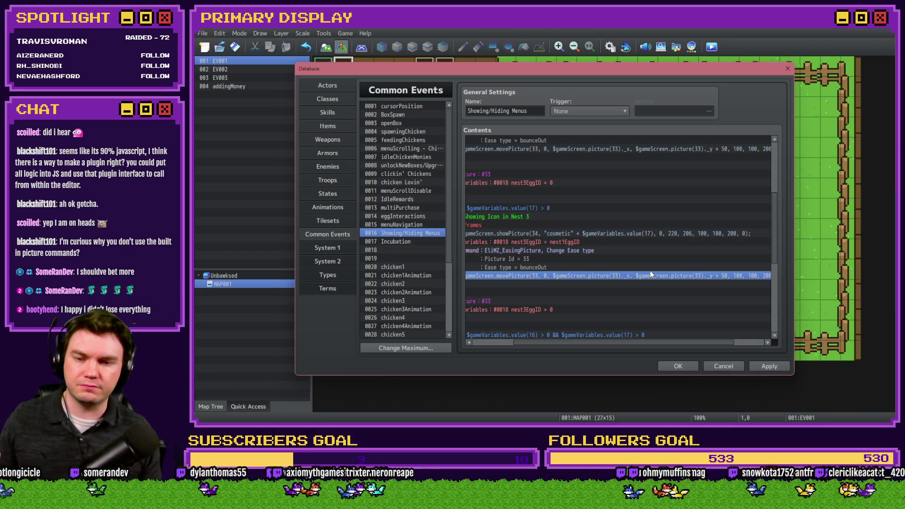
pyautogui.click(497, 343)
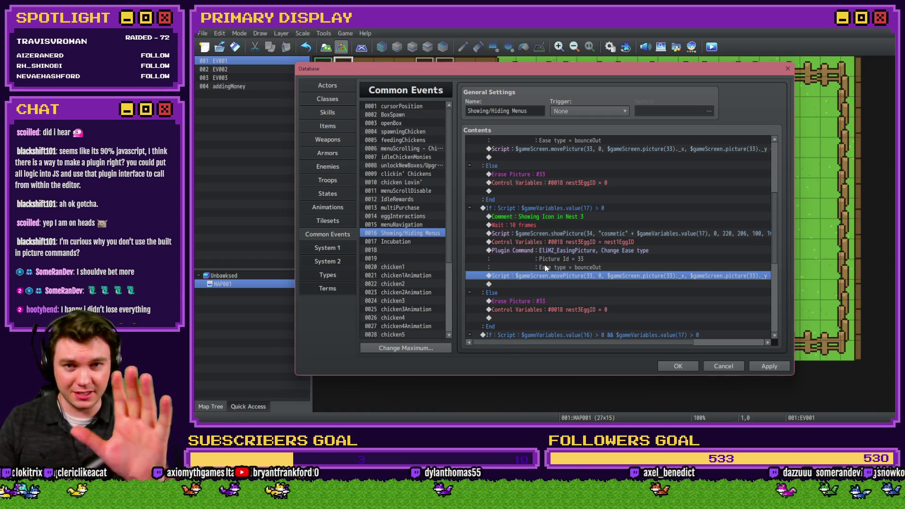
# - Scroll through Showing/Hiding Menus, then view common event 0014 eggInteractions
pyautogui.scroll(-7, 554, 260)
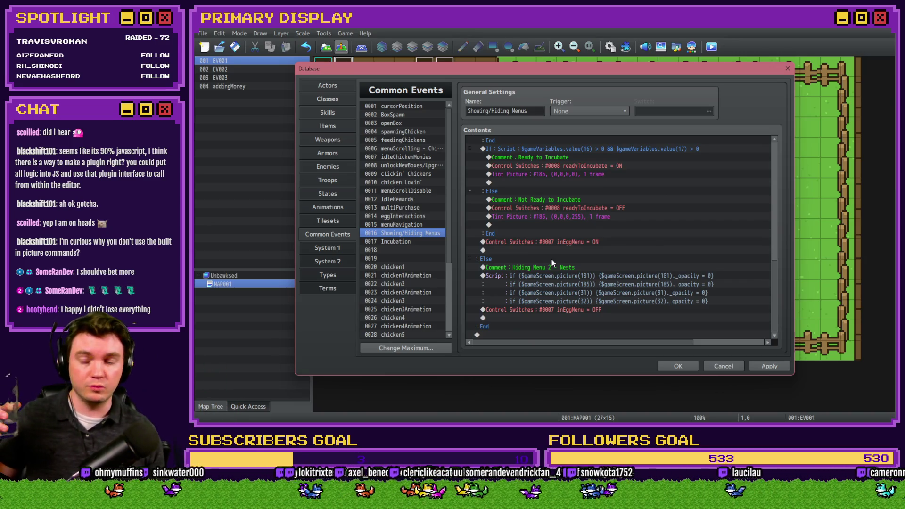
pyautogui.scroll(5, 550, 273)
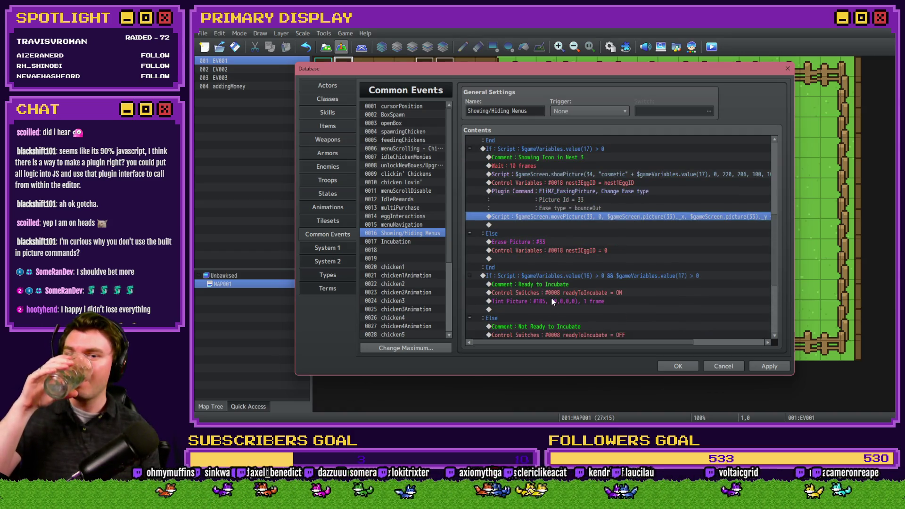
pyautogui.click(422, 217)
pyautogui.scroll(-3, 530, 287)
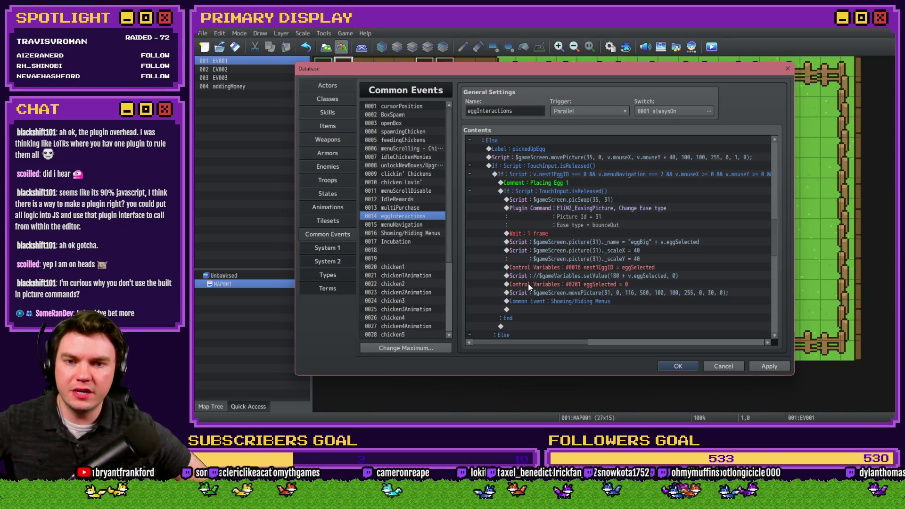
pyautogui.moveTo(775, 224); pyautogui.dragTo(775, 146)
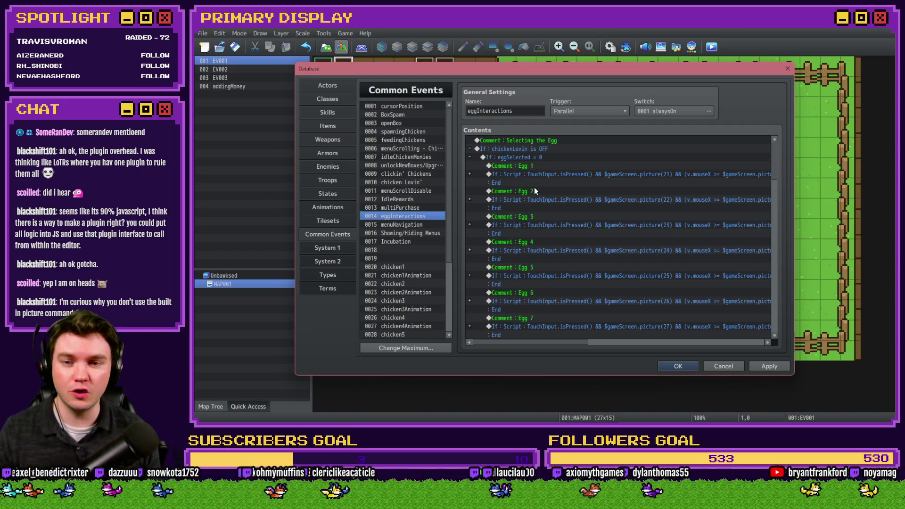
# - Change the picSwap picture value from 35 to 45 in Egg 1 and Egg 2
pyautogui.click(469, 175)
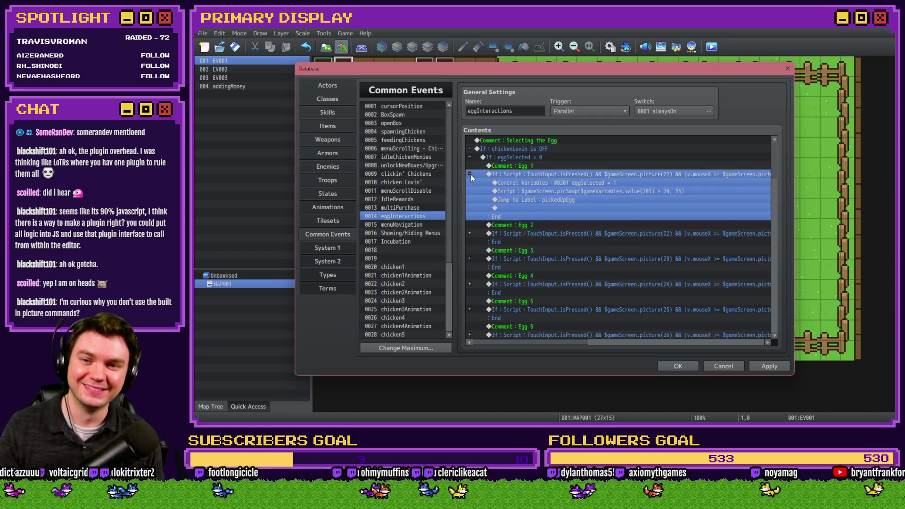
pyautogui.doubleClick(518, 191)
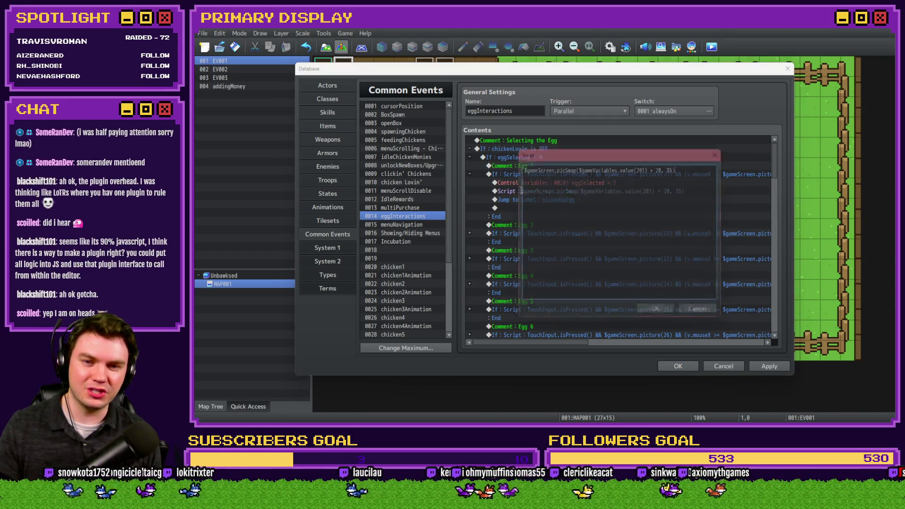
pyautogui.doubleClick(675, 168)
pyautogui.write('45')
pyautogui.click(663, 316)
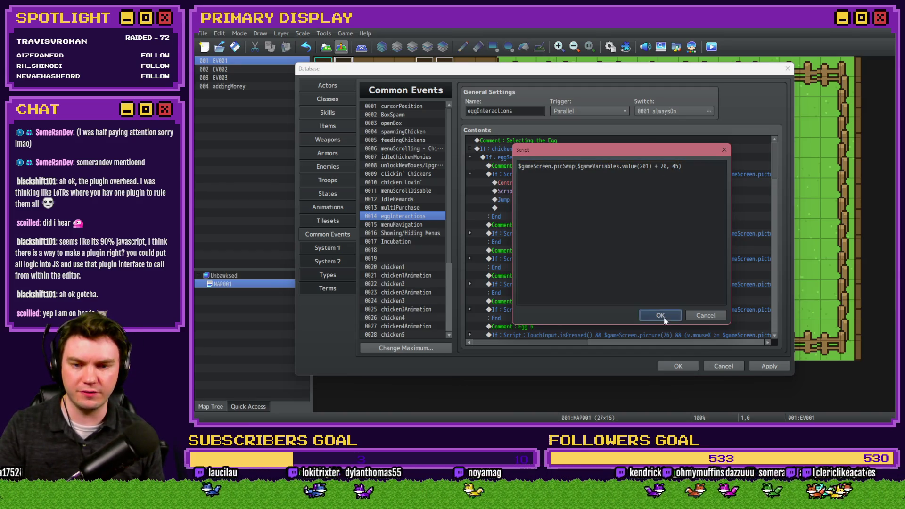
pyautogui.click(470, 175)
pyautogui.click(469, 199)
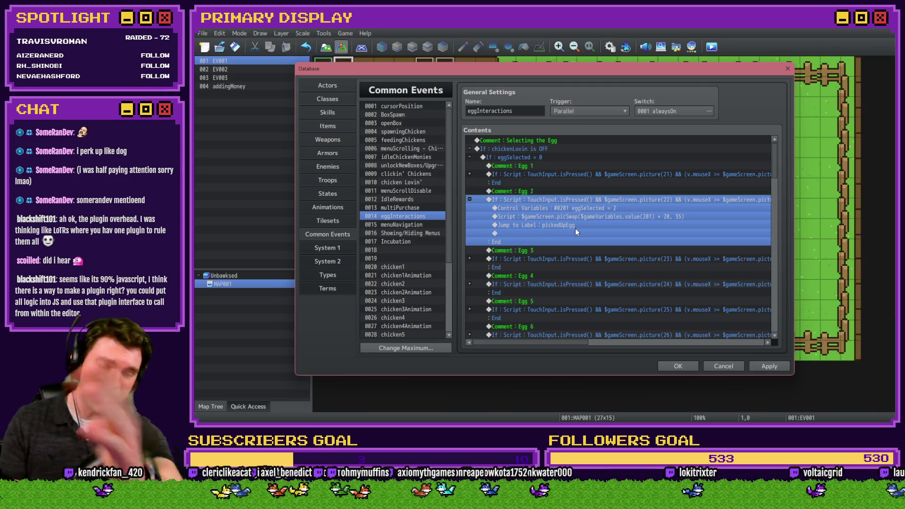
pyautogui.doubleClick(597, 216)
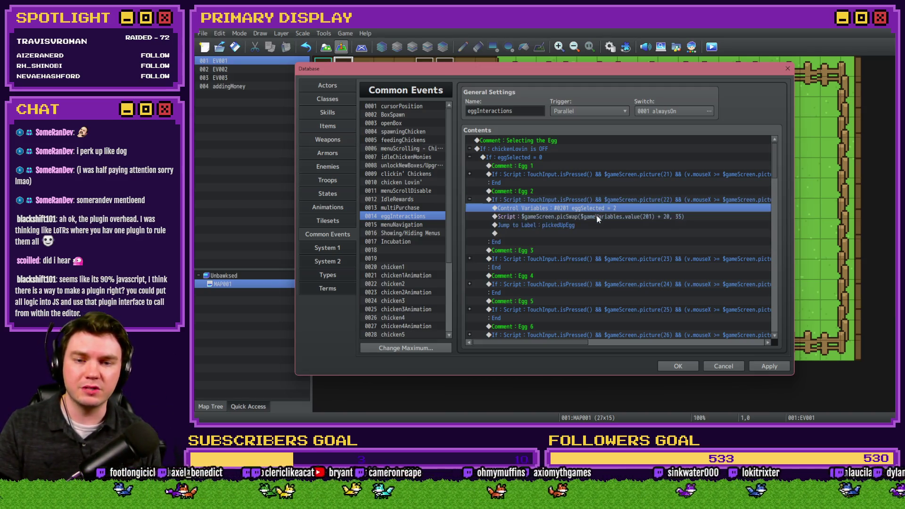
pyautogui.moveTo(681, 177); pyautogui.dragTo(672, 183)
pyautogui.write('45')
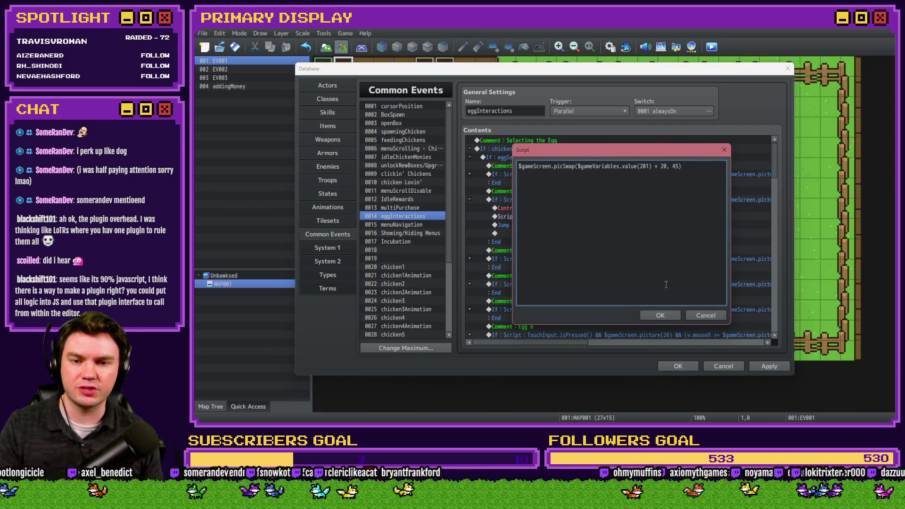
pyautogui.click(665, 319)
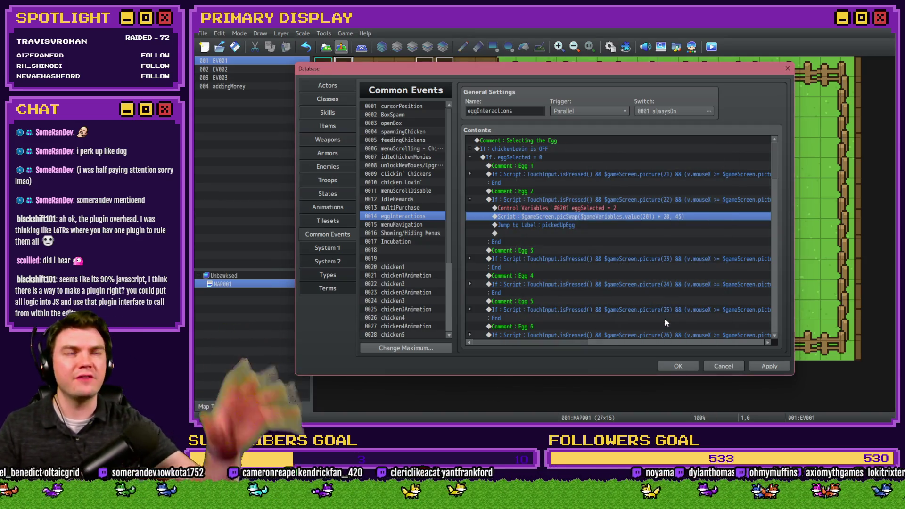
pyautogui.click(470, 199)
# - Set Egg 3's picSwap value to 45 and check Egg 4's script unchanged
pyautogui.click(470, 225)
pyautogui.click(565, 242)
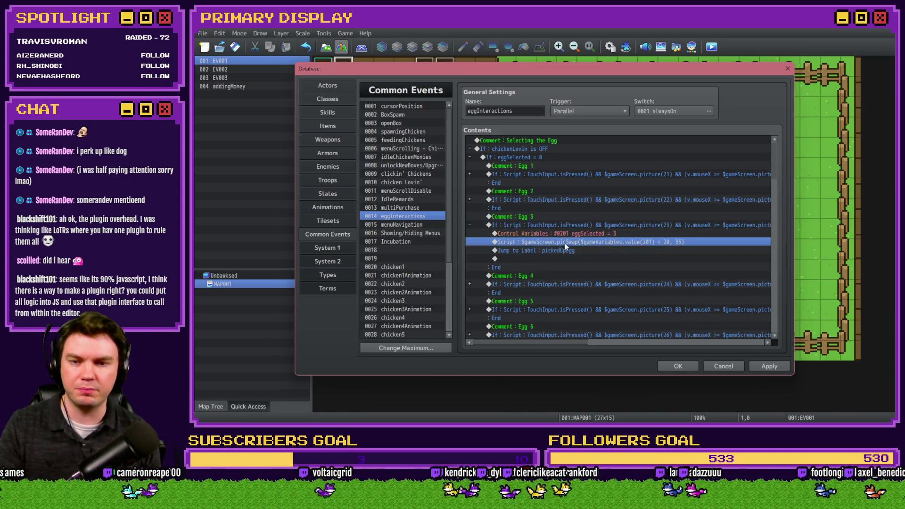
pyautogui.doubleClick(565, 242)
pyautogui.write('45')
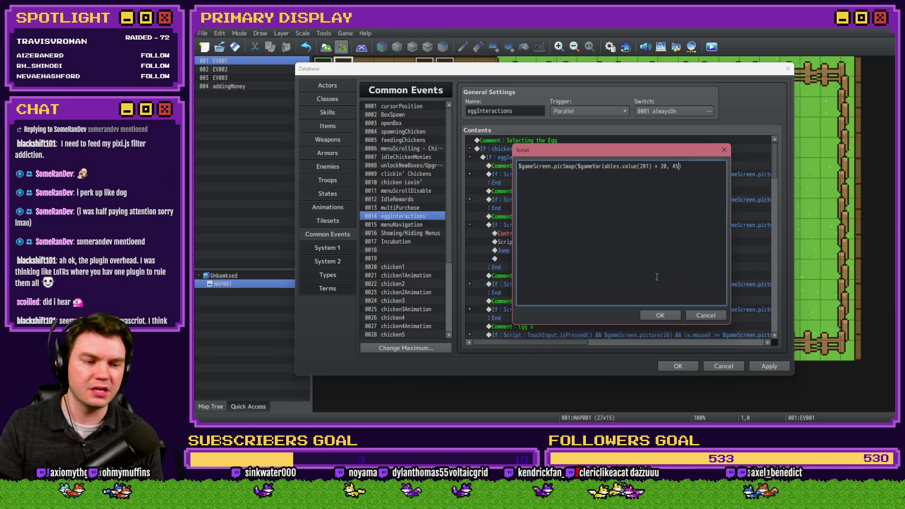
pyautogui.click(661, 315)
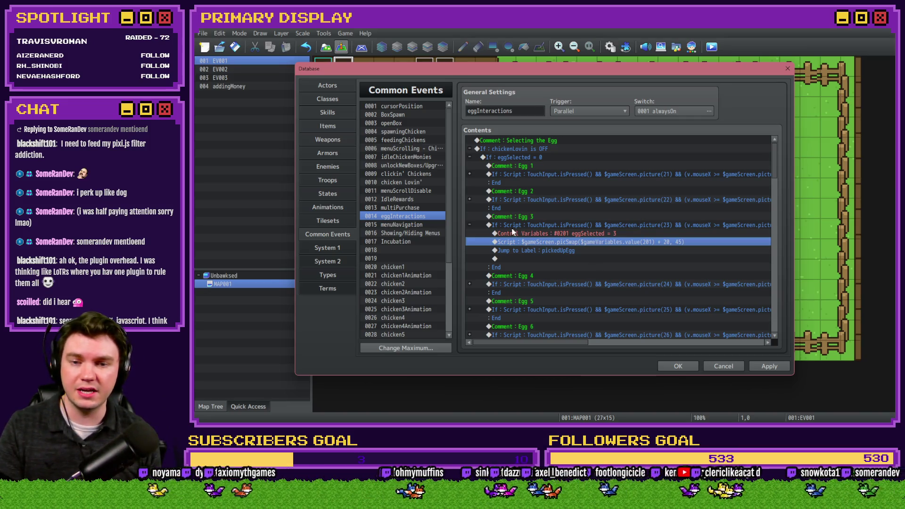
pyautogui.click(470, 225)
pyautogui.click(470, 250)
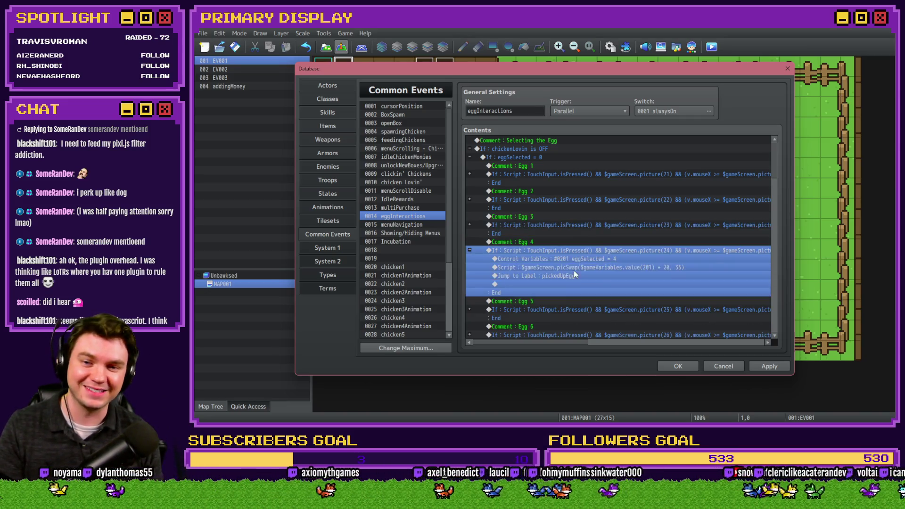
pyautogui.doubleClick(505, 267)
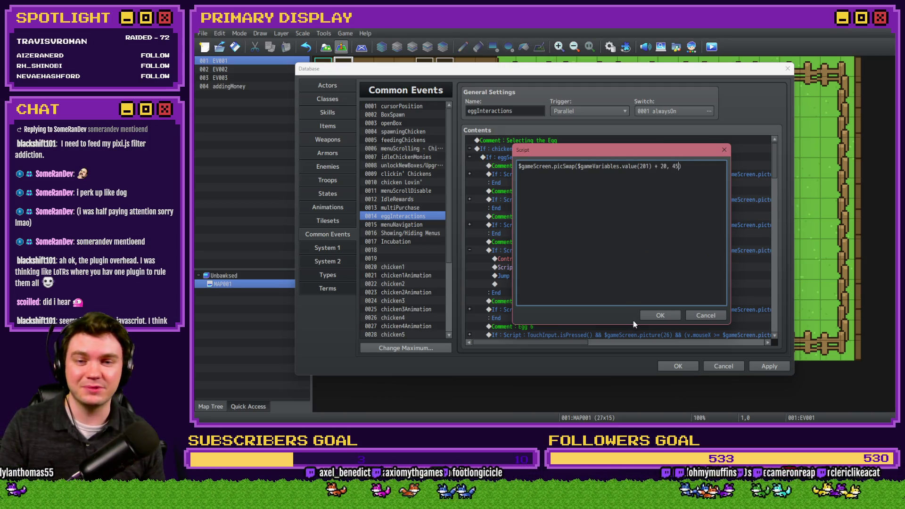
pyautogui.click(643, 316)
pyautogui.click(470, 251)
# - Inspect Egg 5's condition, then change its picSwap 35 to 45
pyautogui.scroll(-2, 519, 252)
pyautogui.scroll(-1, 530, 253)
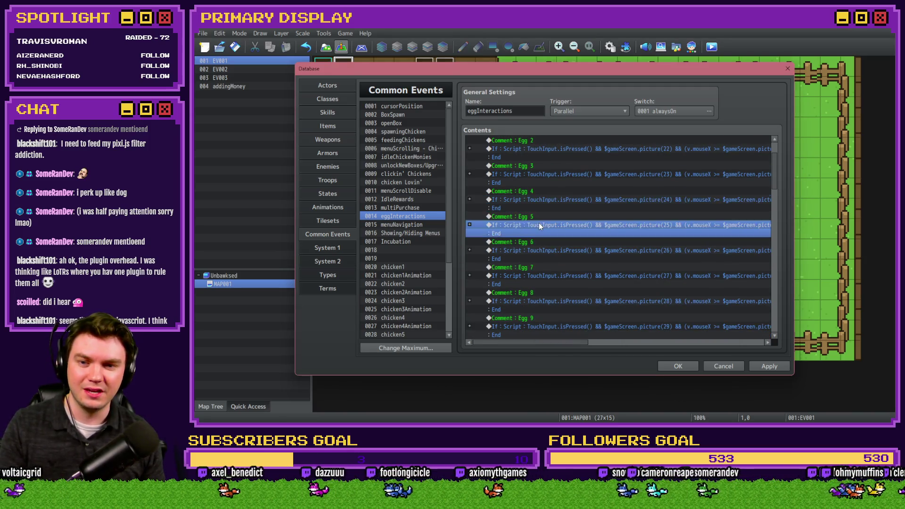
pyautogui.doubleClick(539, 224)
pyautogui.click(683, 308)
pyautogui.click(470, 225)
pyautogui.doubleClick(598, 240)
pyautogui.click(676, 166)
pyautogui.press('BackSpace')
pyautogui.write('4')
pyautogui.click(660, 316)
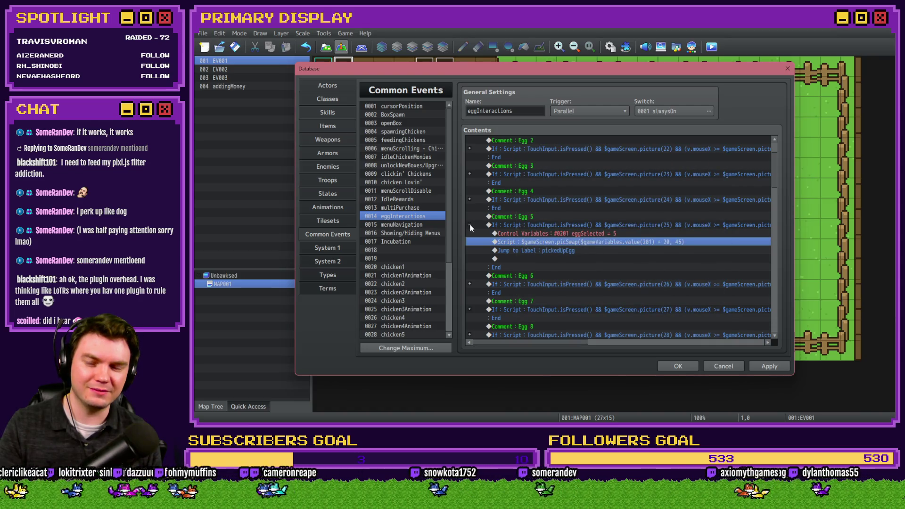
# - Change Egg 6's picSwap value from 35 to 45
pyautogui.scroll(-1, 471, 228)
pyautogui.doubleClick(567, 234)
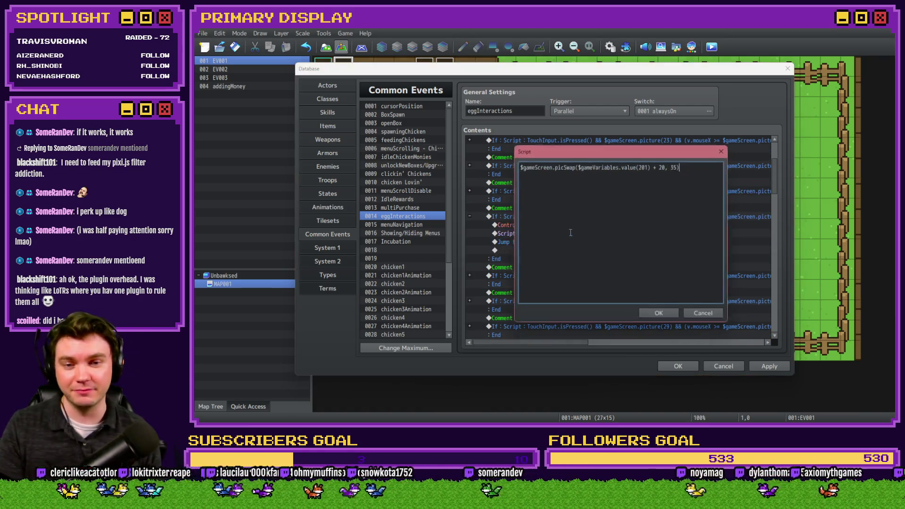
pyautogui.doubleClick(674, 168)
pyautogui.write('45')
pyautogui.click(659, 312)
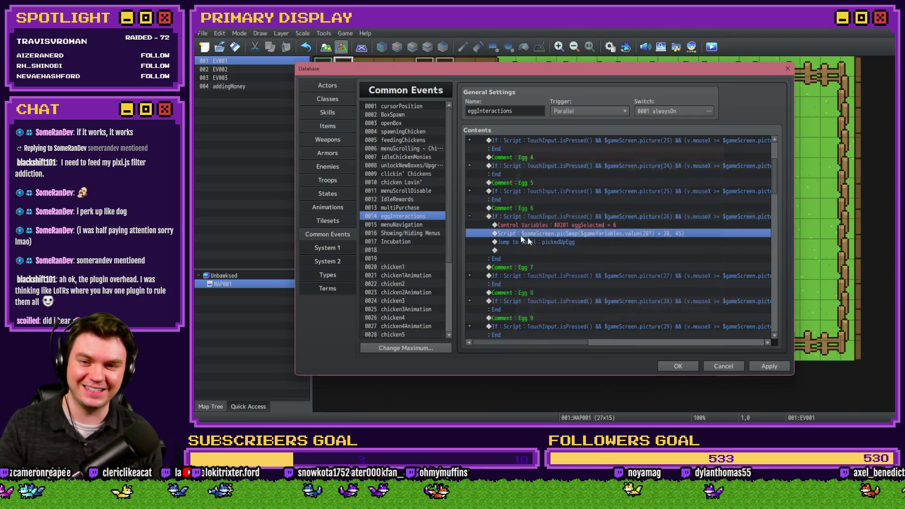
pyautogui.click(471, 217)
# - Check the Egg 7 and Egg 8 picSwap scripts, leaving them unchanged
pyautogui.scroll(-2, 471, 203)
pyautogui.click(470, 191)
pyautogui.doubleClick(587, 206)
pyautogui.doubleClick(675, 168)
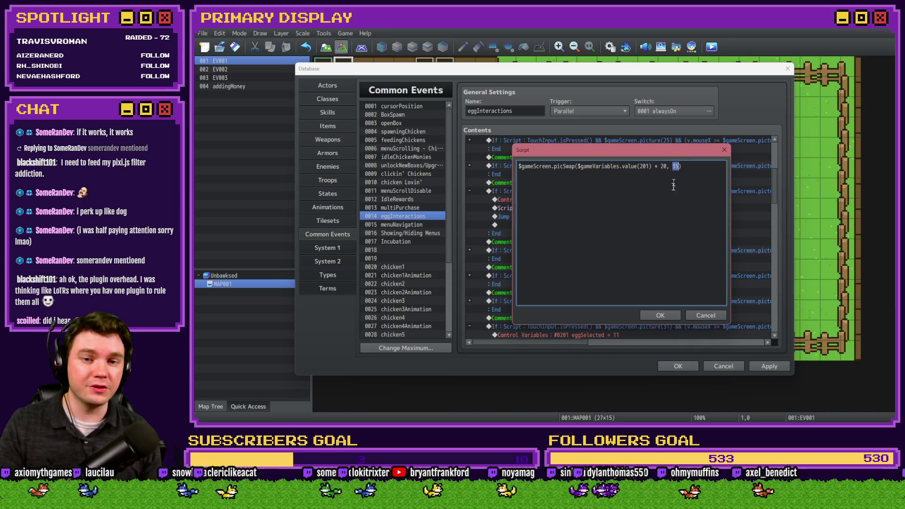
pyautogui.click(660, 315)
pyautogui.click(470, 191)
pyautogui.click(470, 217)
pyautogui.doubleClick(588, 233)
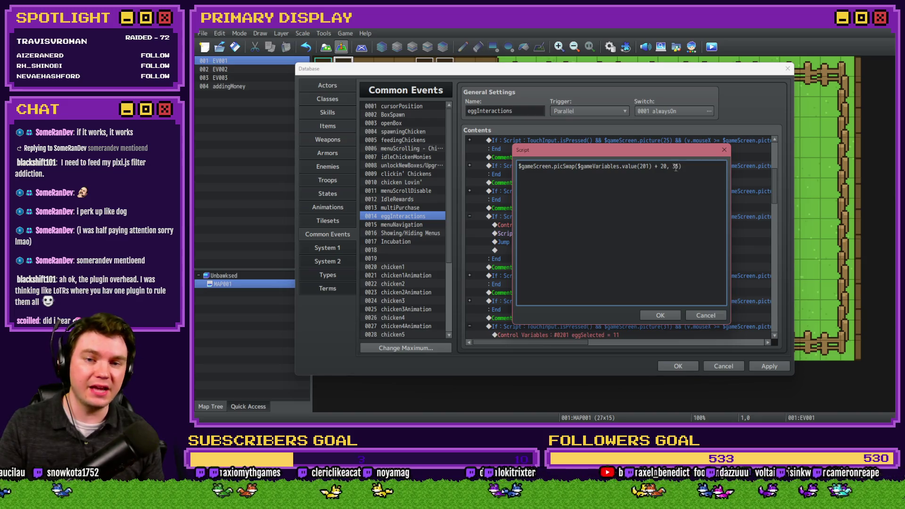
pyautogui.click(665, 313)
pyautogui.click(470, 216)
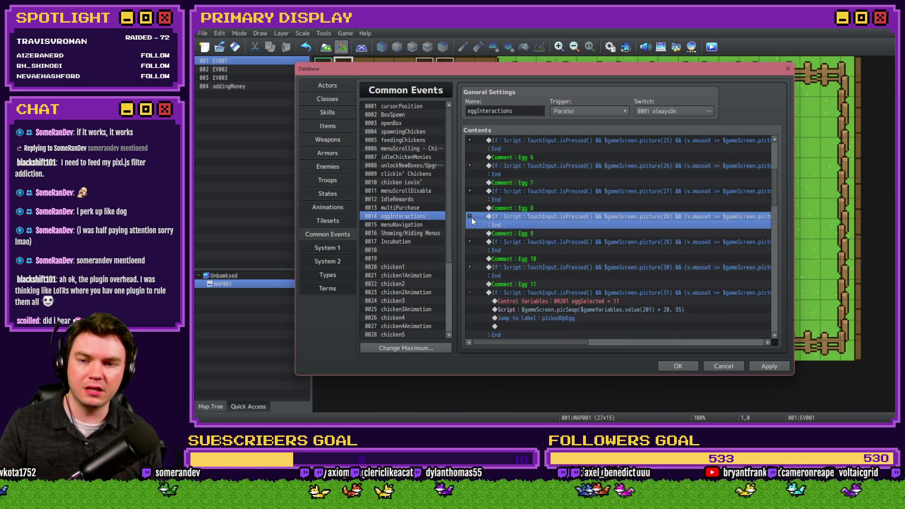
# - Change Egg 9's picSwap value from 35 to 45
pyautogui.click(469, 242)
pyautogui.doubleClick(550, 259)
pyautogui.doubleClick(676, 166)
pyautogui.write('45')
pyautogui.click(663, 314)
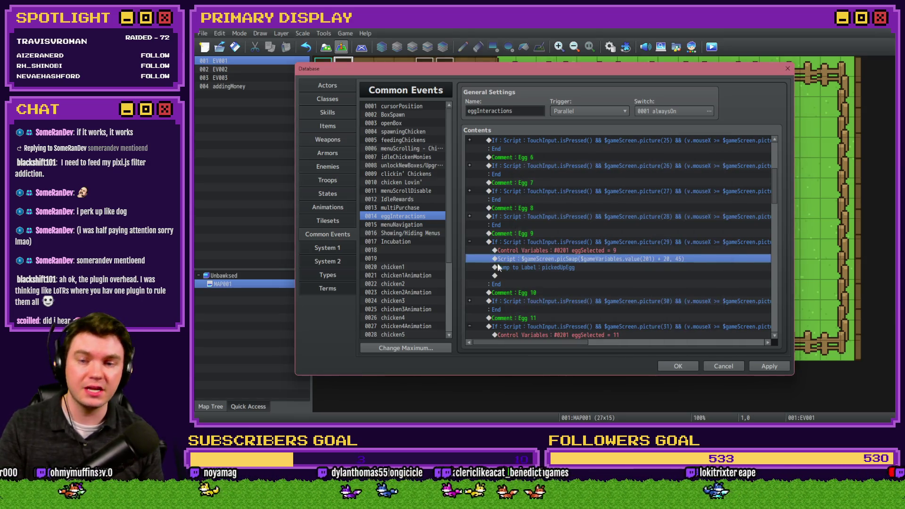
pyautogui.click(470, 242)
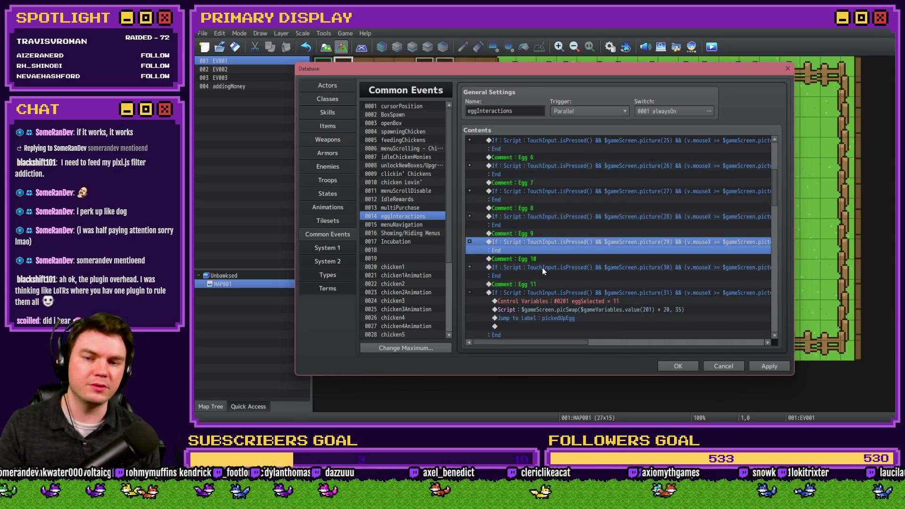
# - Change Egg 10's picSwap value from 35 to 45
pyautogui.scroll(-1, 542, 267)
pyautogui.click(470, 242)
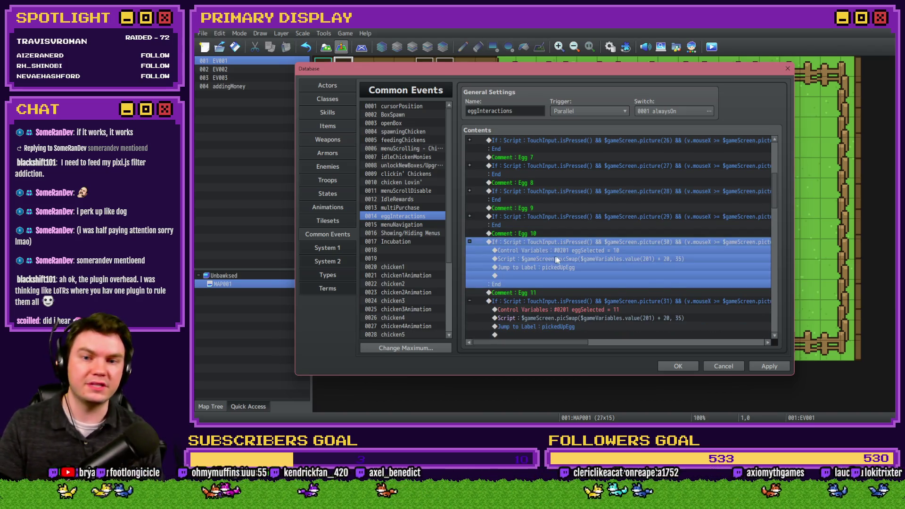
pyautogui.doubleClick(556, 259)
pyautogui.press('BackSpace')
pyautogui.write('45)')
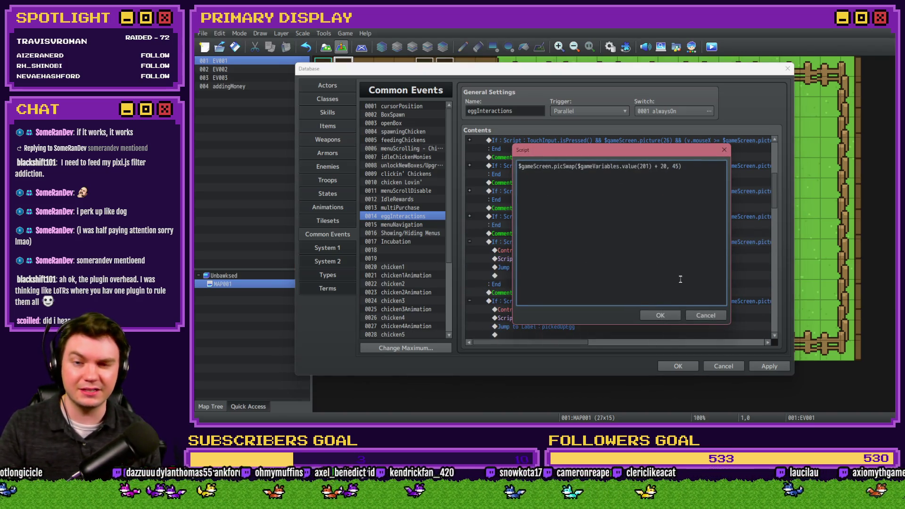
pyautogui.click(670, 315)
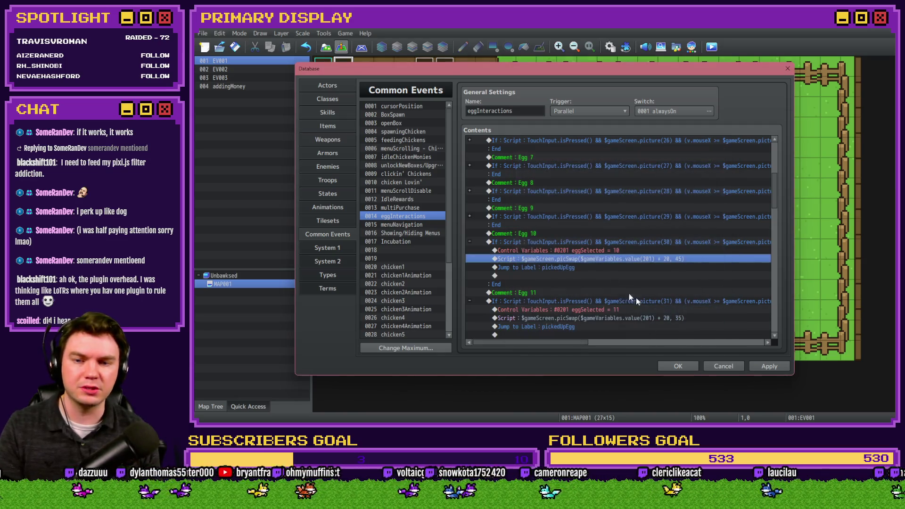
pyautogui.click(470, 242)
pyautogui.scroll(-2, 531, 251)
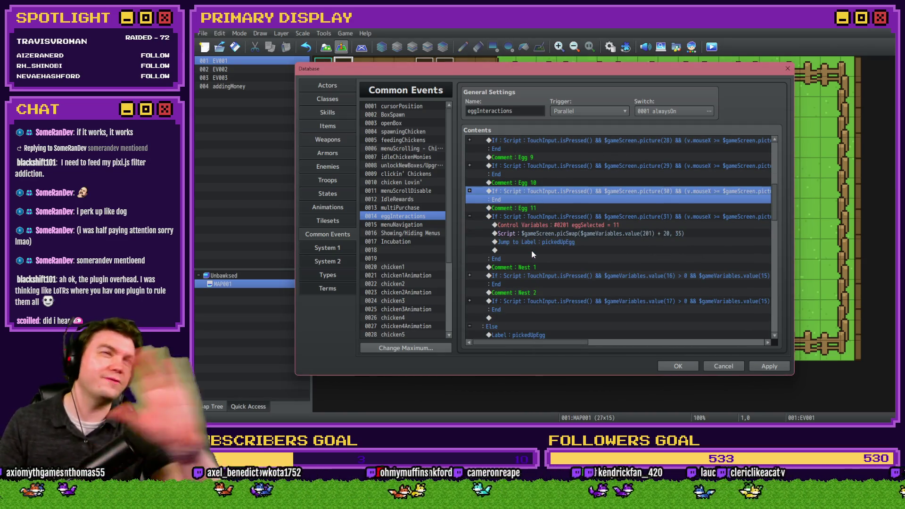
pyautogui.doubleClick(531, 250)
pyautogui.click(543, 111)
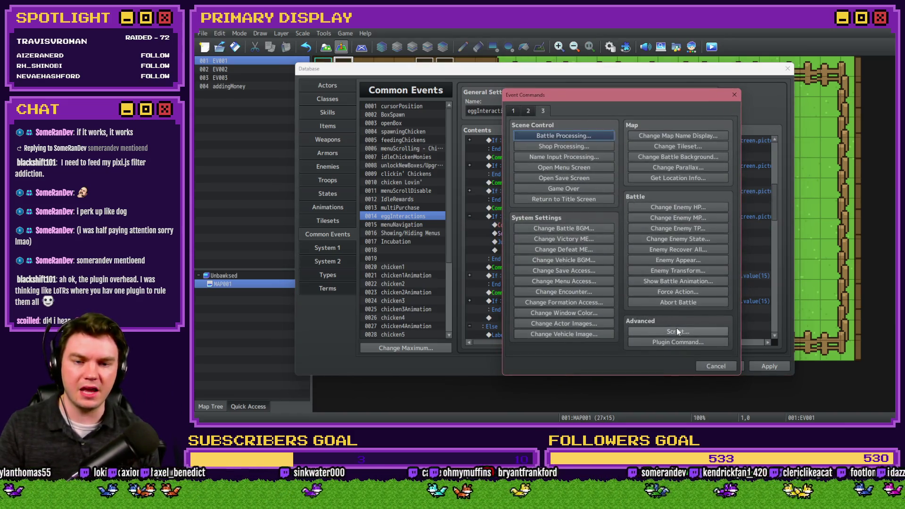
pyautogui.click(677, 330)
pyautogui.write('game')
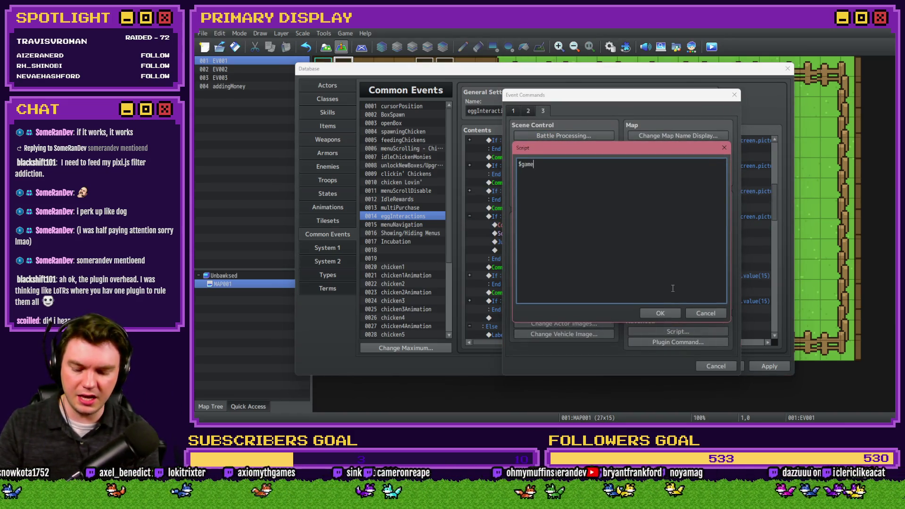
pyautogui.write('Variables.value')
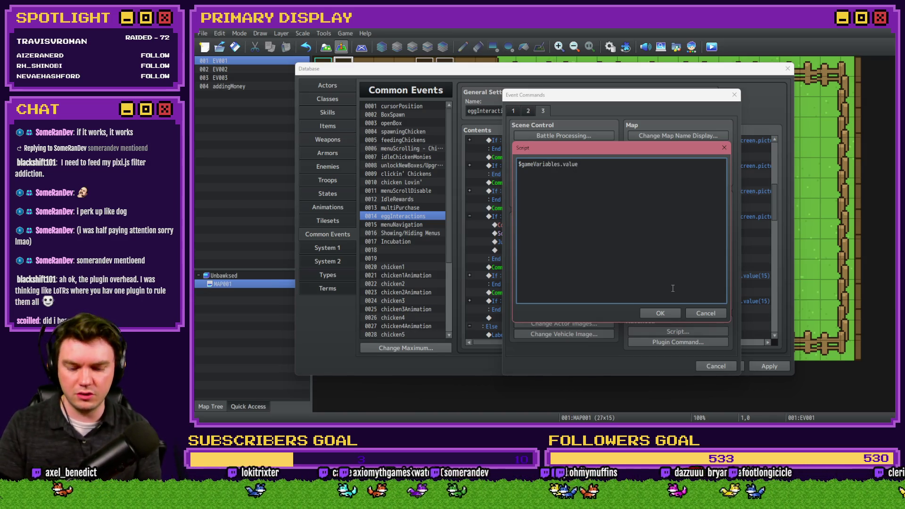
pyautogui.write('()50')
pyautogui.press('End')
pyautogui.write('<')
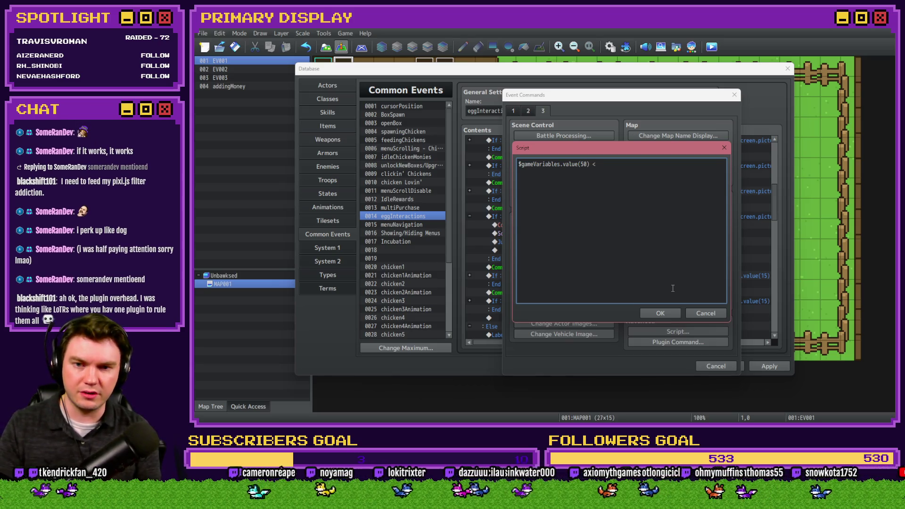
pyautogui.write('= 5')
pyautogui.press('Return')
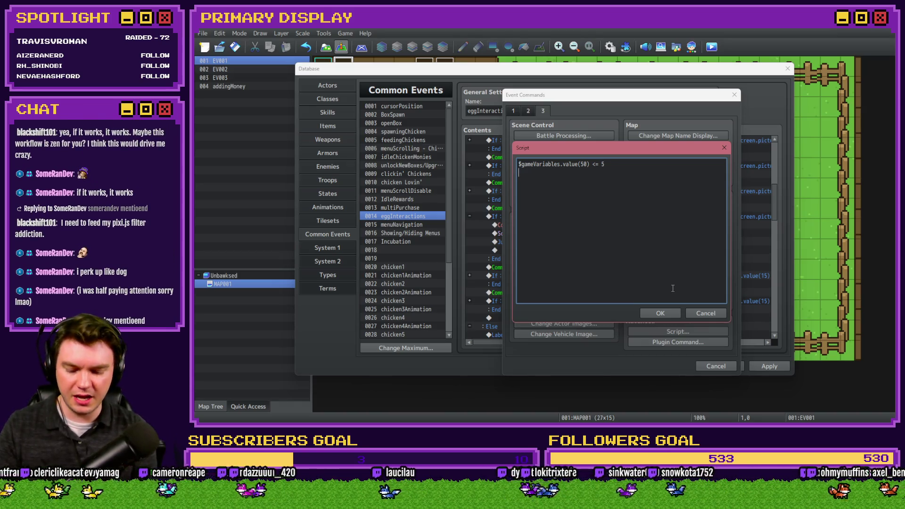
pyautogui.write('.mouseX <')
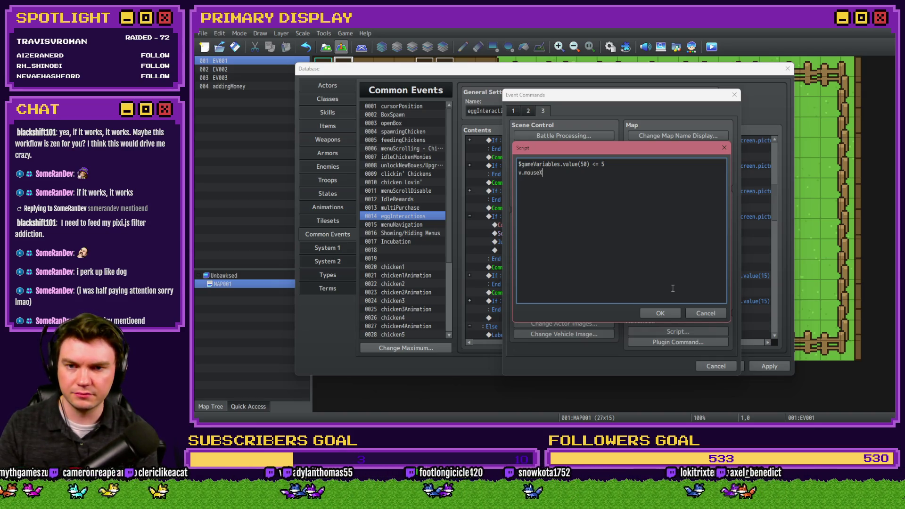
pyautogui.write('= 5')
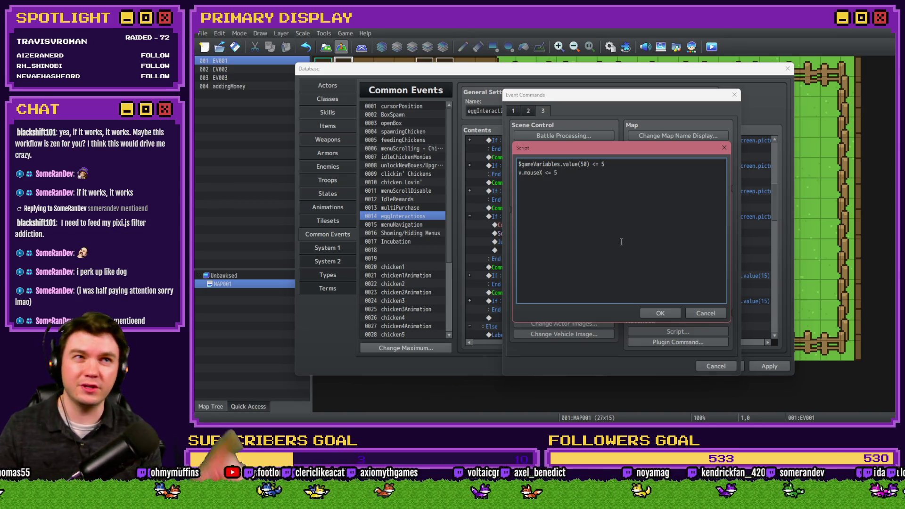
pyautogui.click(707, 313)
pyautogui.click(717, 367)
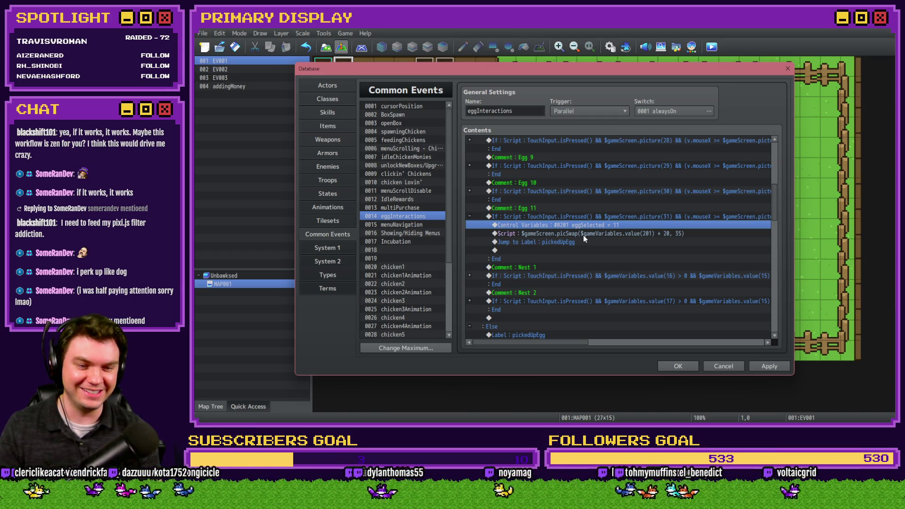
# - Change the Egg 11 picSwap script to use picture 45 instead of 35
pyautogui.click(596, 234)
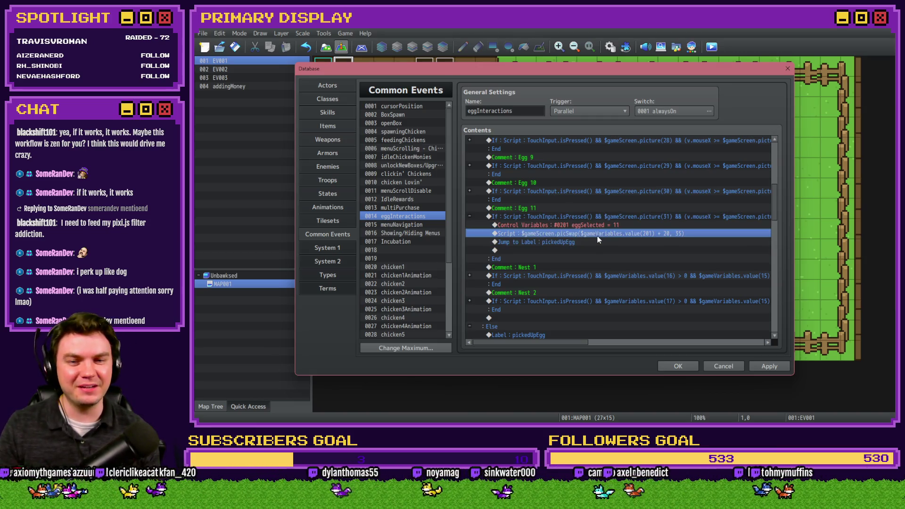
pyautogui.doubleClick(603, 232)
pyautogui.doubleClick(675, 166)
pyautogui.write('45')
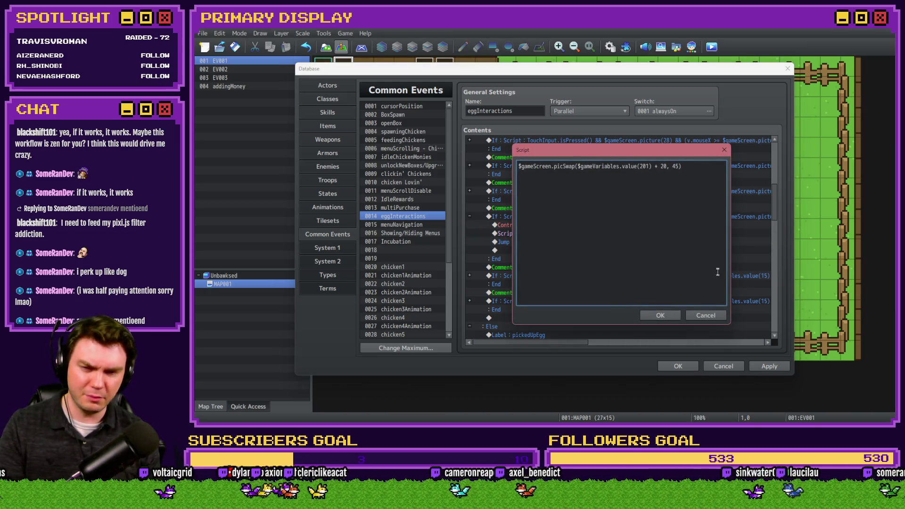
pyautogui.click(660, 315)
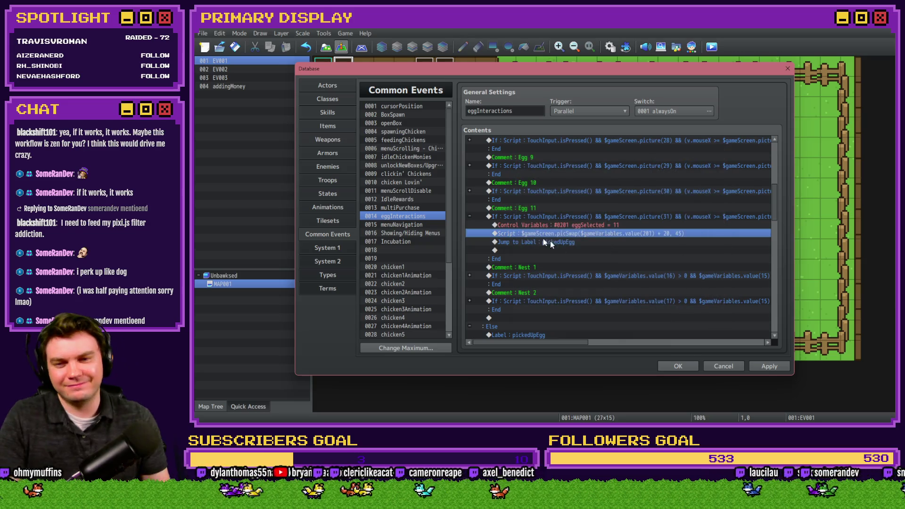
# - In the Nest 1 block, make the scripts read picSwap(31, 45) and picture(45)
pyautogui.click(470, 216)
pyautogui.click(471, 242)
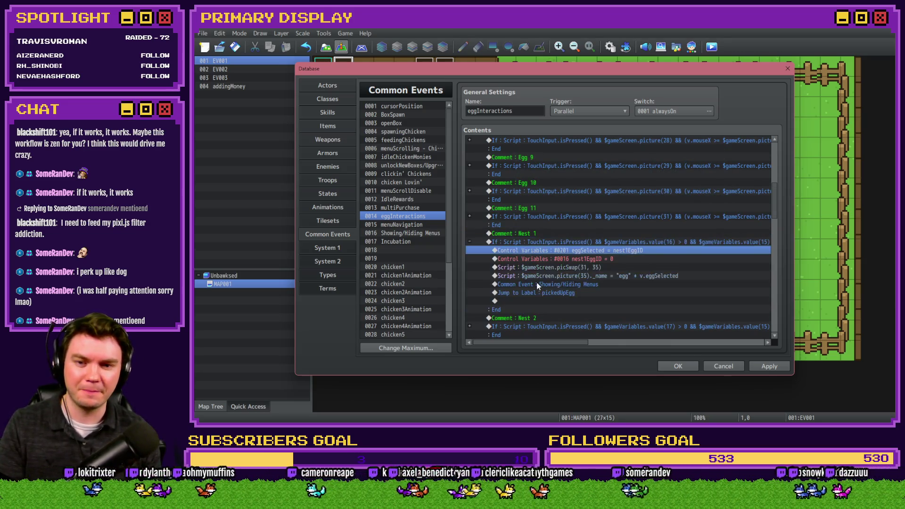
pyautogui.doubleClick(547, 267)
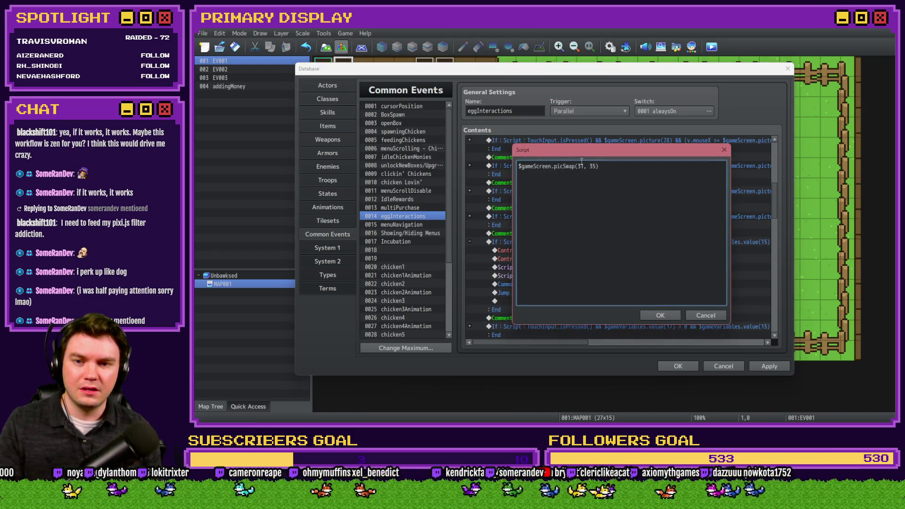
pyautogui.doubleClick(592, 166)
pyautogui.write('45')
pyautogui.click(653, 316)
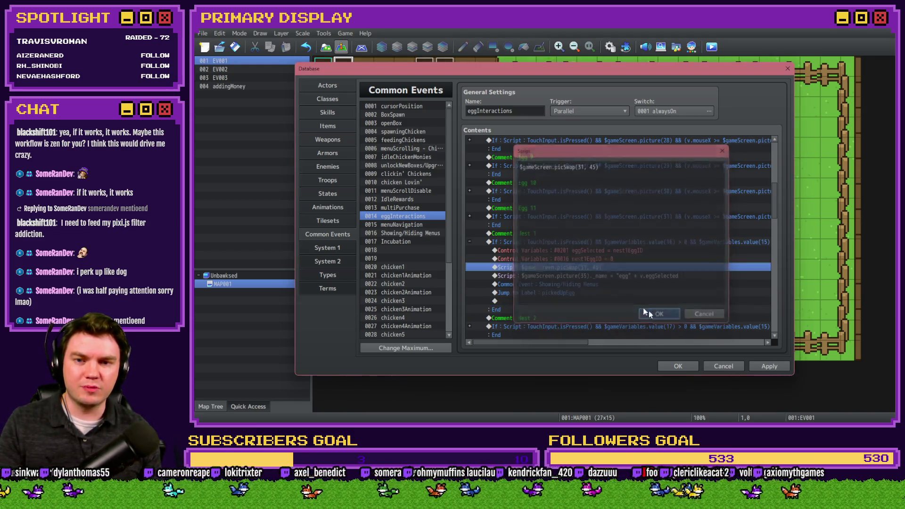
pyautogui.click(594, 276)
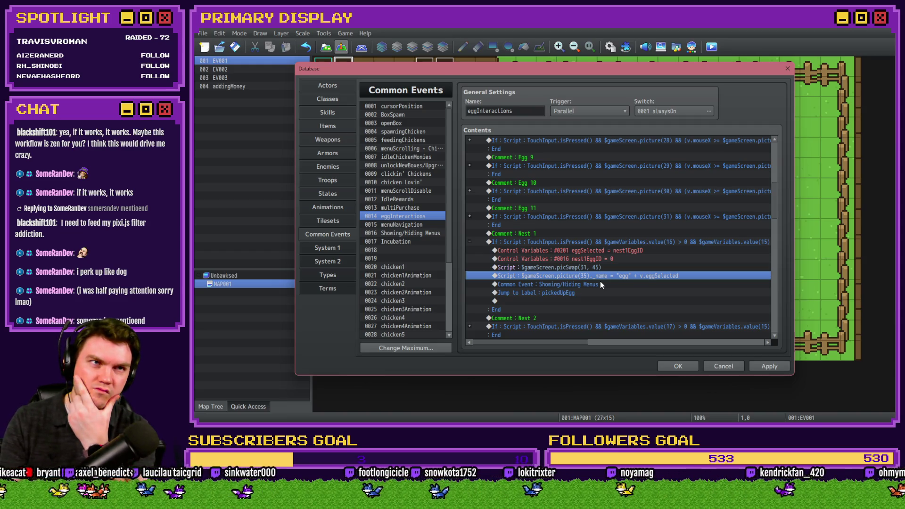
pyautogui.doubleClick(601, 281)
pyautogui.press('Delete')
pyautogui.write('4')
pyautogui.click(656, 316)
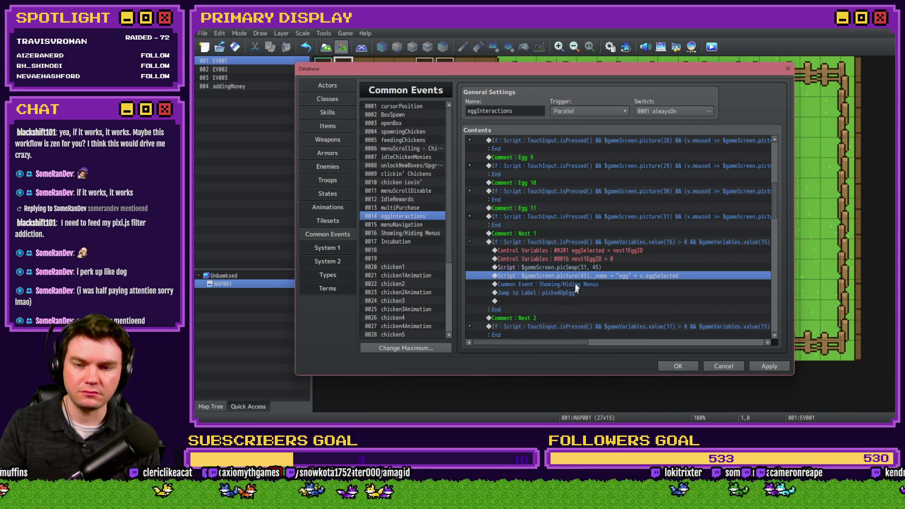
# - In the Nest 2 block, change the swap script to picSwap(32, 45)
pyautogui.moveTo(573, 344)
pyautogui.mouseDown()
pyautogui.moveTo(661, 343)
pyautogui.moveTo(542, 343)
pyautogui.mouseUp()
pyautogui.scroll(-4, 474, 227)
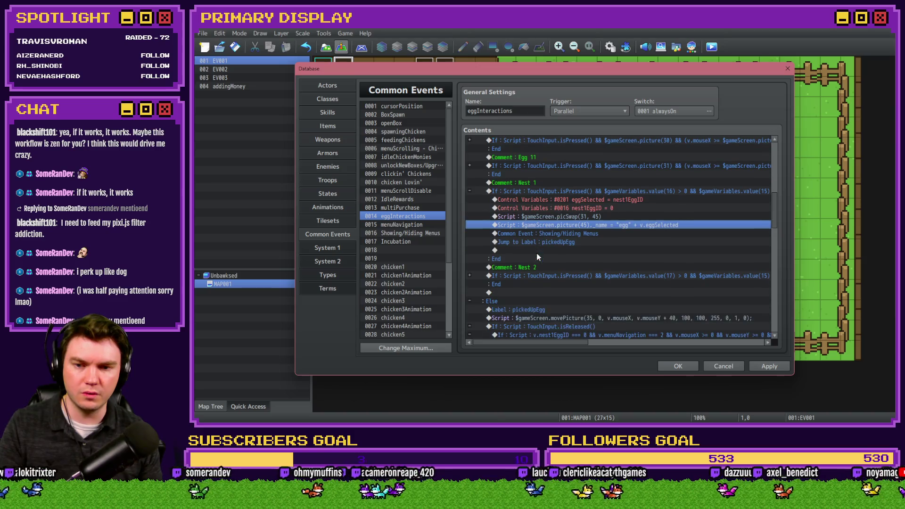
pyautogui.click(472, 225)
pyautogui.click(561, 242)
pyautogui.click(562, 259)
pyautogui.click(581, 234)
pyautogui.click(580, 251)
pyautogui.doubleClick(580, 250)
pyautogui.press('Left')
pyautogui.press('Left')
pyautogui.press('BackSpace')
pyautogui.write('4')
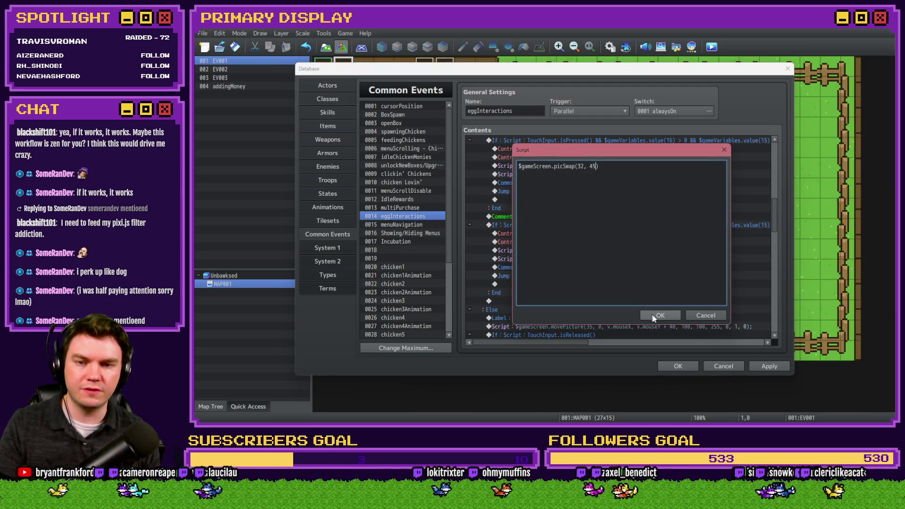
pyautogui.click(660, 315)
# - Change Nest 2's picture(35) naming line and movePicture call to use picture 45
pyautogui.click(620, 260)
pyautogui.doubleClick(620, 259)
pyautogui.click(580, 166)
pyautogui.press('BackSpace')
pyautogui.write('4')
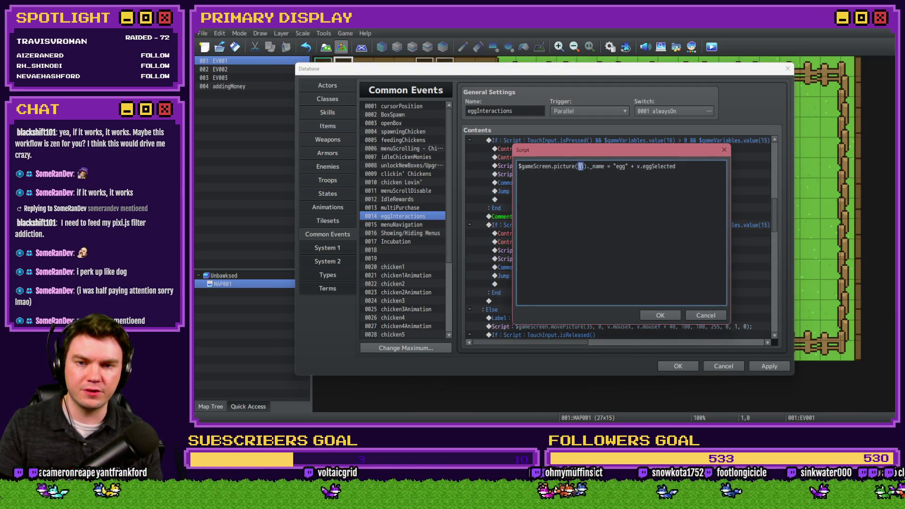
pyautogui.click(657, 315)
pyautogui.scroll(-3, 590, 269)
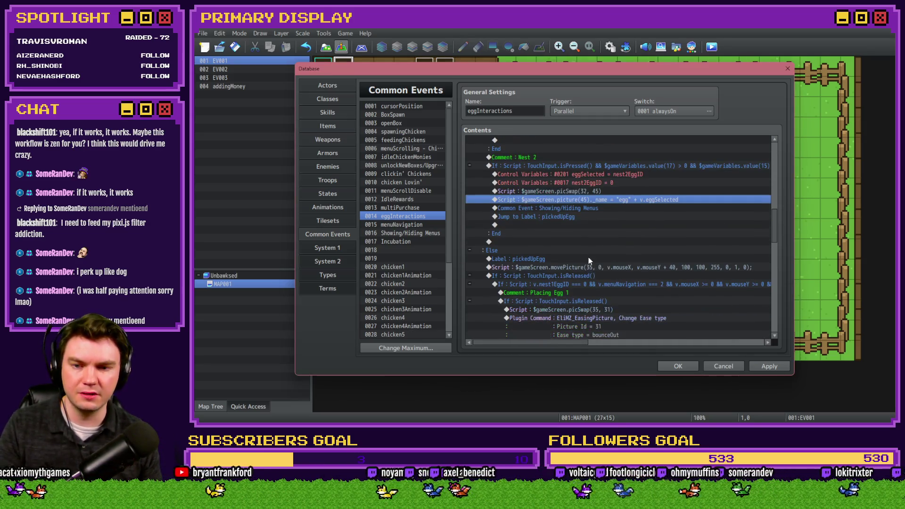
pyautogui.doubleClick(589, 242)
pyautogui.press('Delete')
pyautogui.write('4')
pyautogui.click(653, 314)
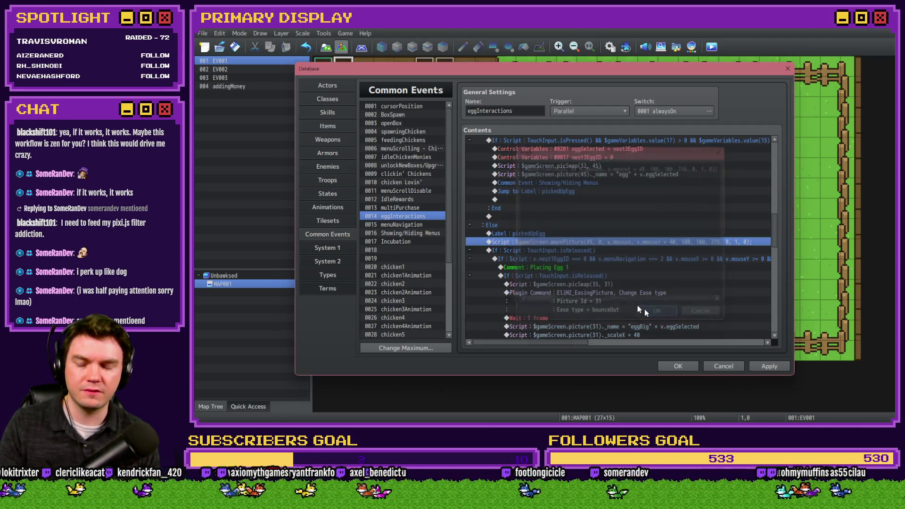
# - Change the Placing Egg 1 swap script from picSwap(35, 31) to picSwap(45, 31)
pyautogui.click(568, 250)
pyautogui.click(570, 259)
pyautogui.click(559, 284)
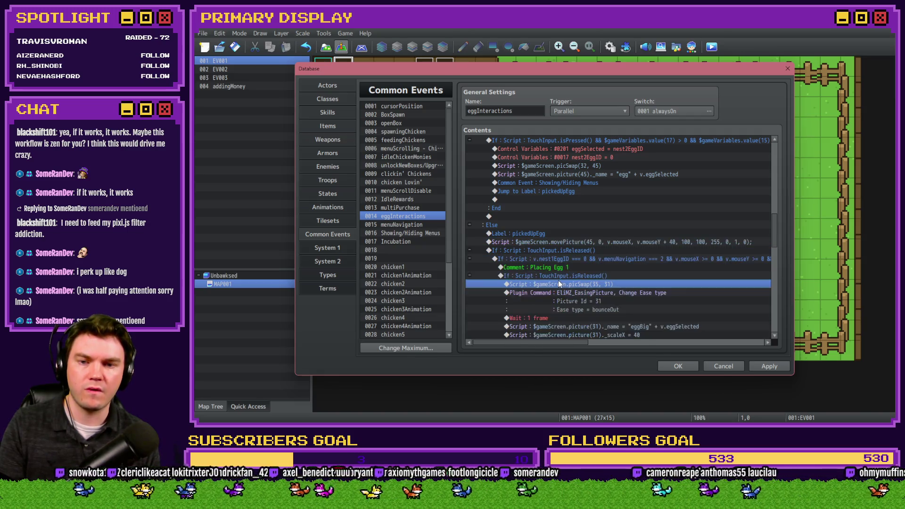
pyautogui.moveTo(570, 336)
pyautogui.mouseDown()
pyautogui.moveTo(615, 340)
pyautogui.moveTo(523, 343)
pyautogui.mouseUp()
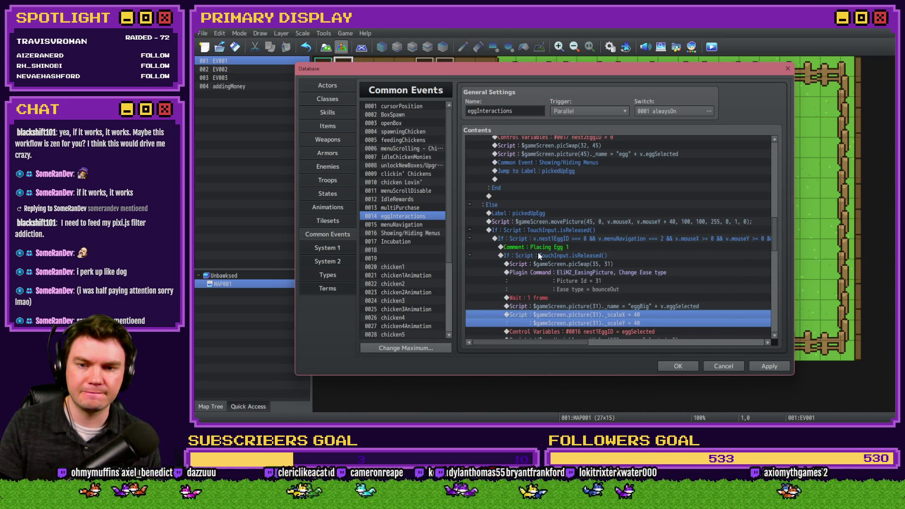
pyautogui.doubleClick(542, 264)
pyautogui.doubleClick(581, 166)
pyautogui.write('45')
pyautogui.click(659, 315)
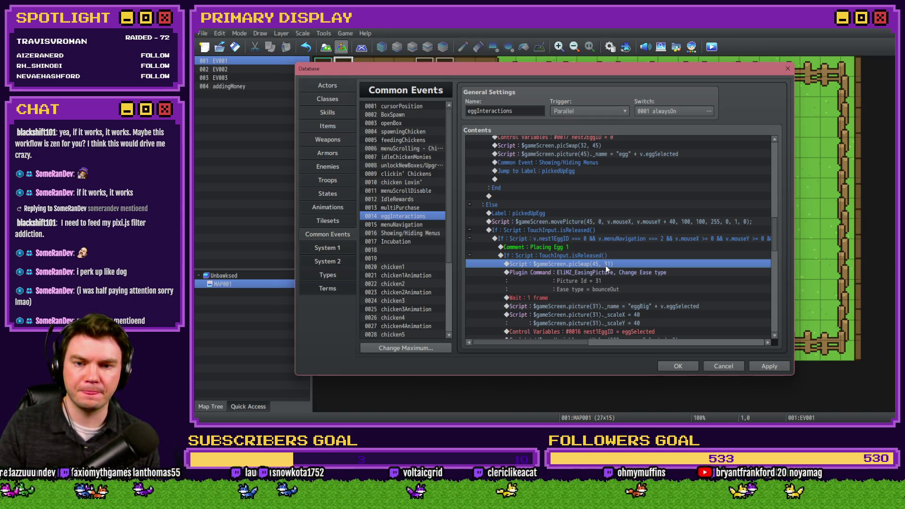
pyautogui.scroll(-2, 603, 279)
pyautogui.scroll(3, 588, 266)
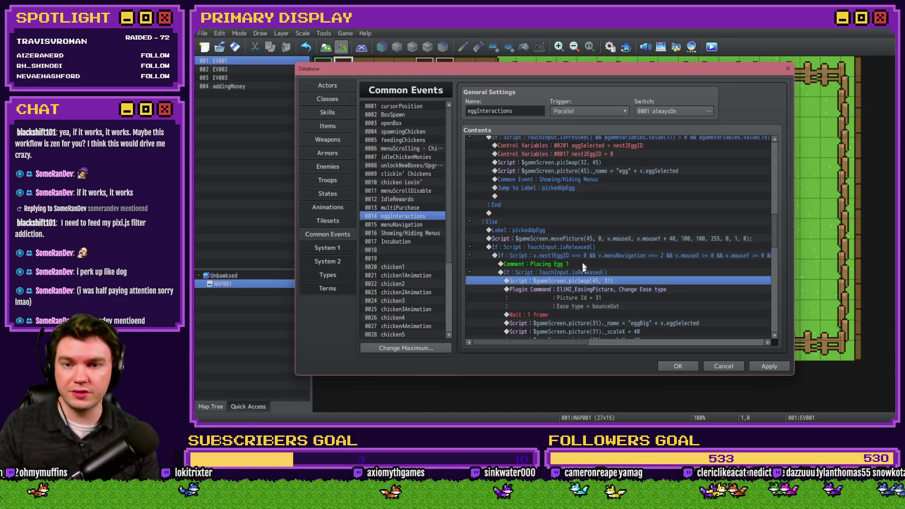
pyautogui.scroll(2, 583, 264)
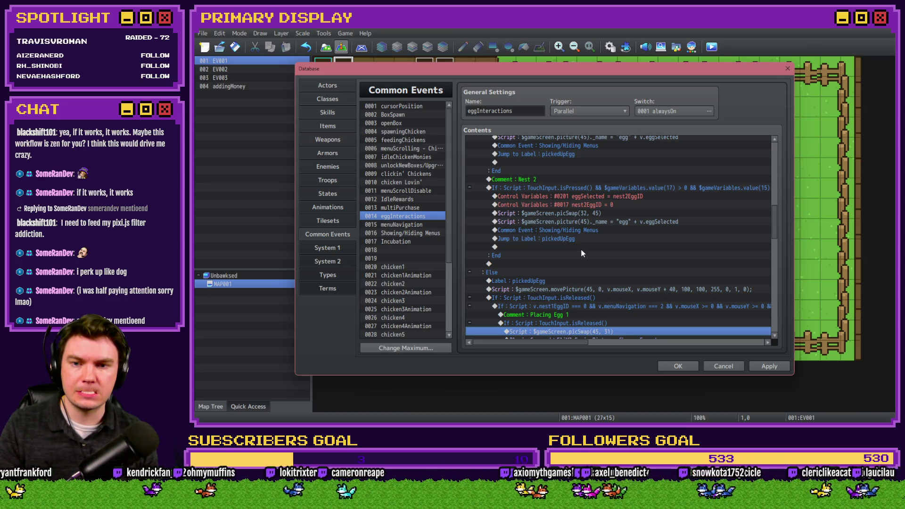
pyautogui.scroll(4, 581, 250)
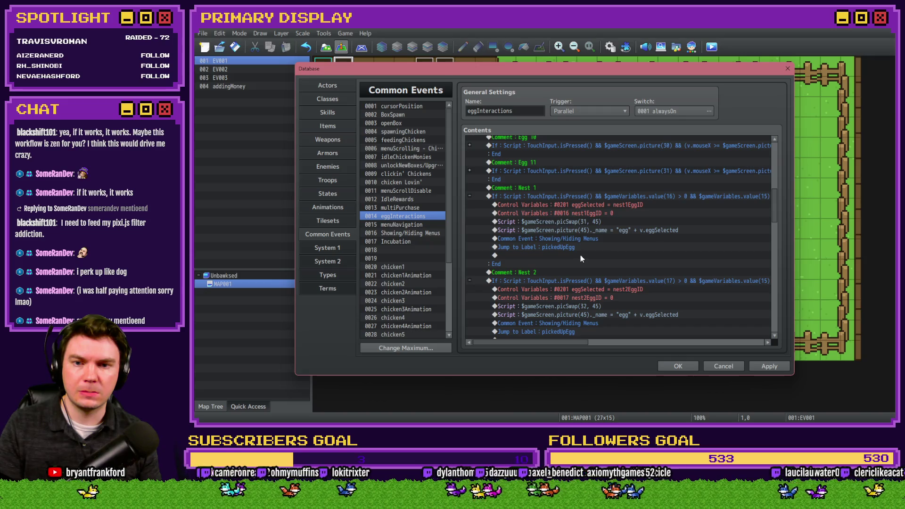
# - Change the Nest 1 swap script to picSwap(41, 45)
pyautogui.doubleClick(590, 222)
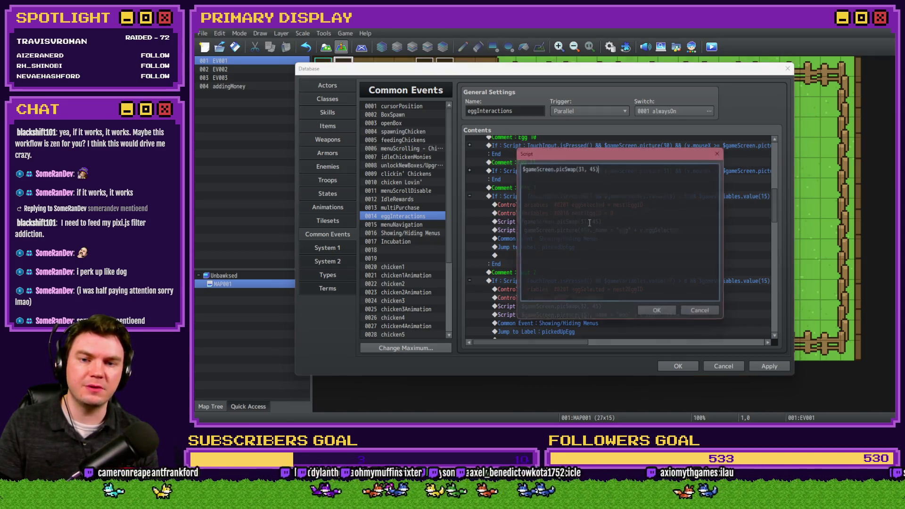
pyautogui.doubleClick(580, 167)
pyautogui.write('51')
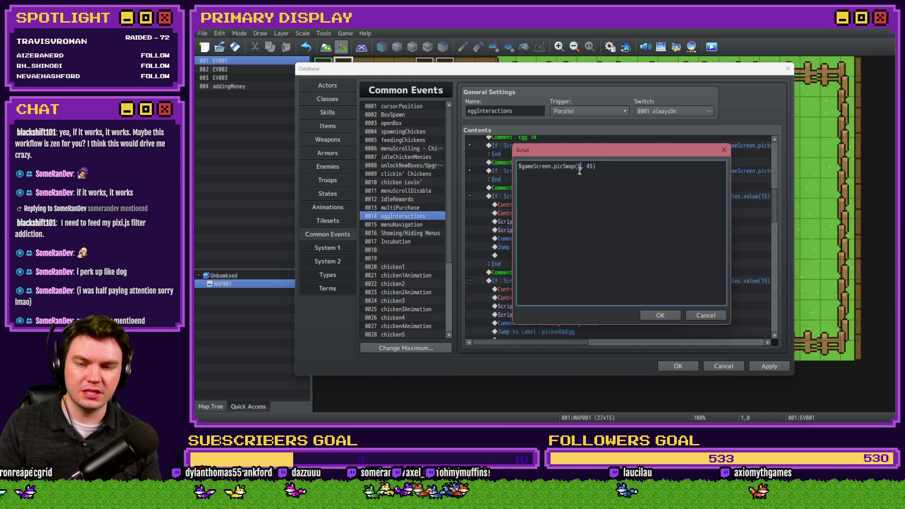
pyautogui.press('BackSpace')
pyautogui.press('BackSpace')
pyautogui.write('41')
pyautogui.click(655, 319)
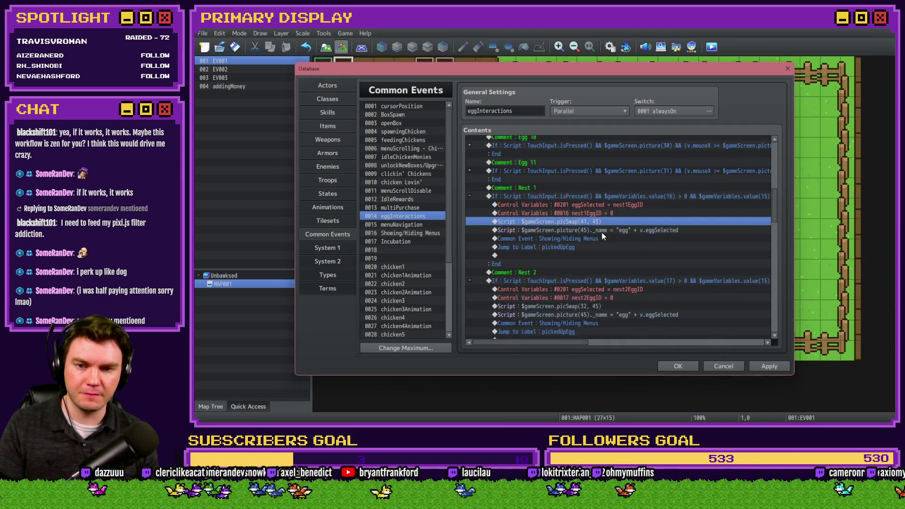
# - Change the Nest 2 swap script to picSwap(42, 45)
pyautogui.doubleClick(603, 308)
pyautogui.click(580, 166)
pyautogui.press('BackSpace')
pyautogui.write('42, 45)')
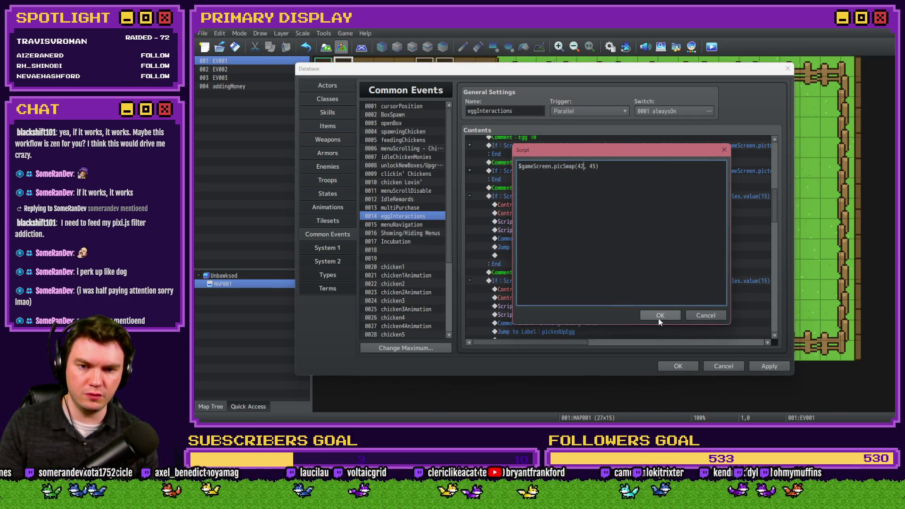
pyautogui.click(659, 316)
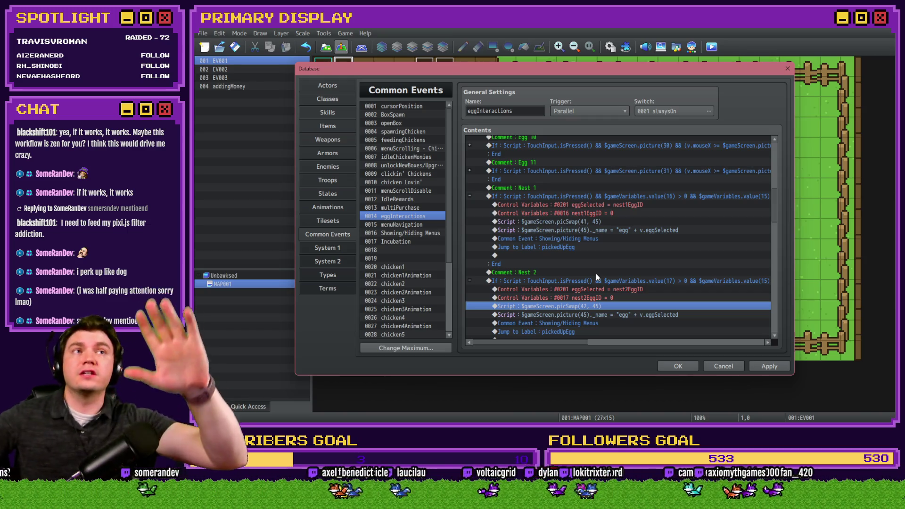
# - Review Nest 2's picture(45) naming line and its movePicture line
pyautogui.scroll(4, 596, 275)
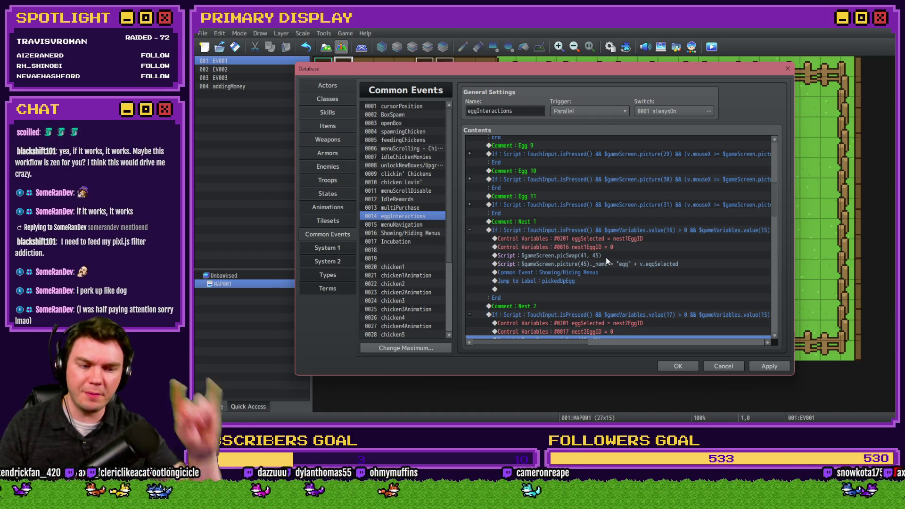
pyautogui.scroll(-3, 620, 238)
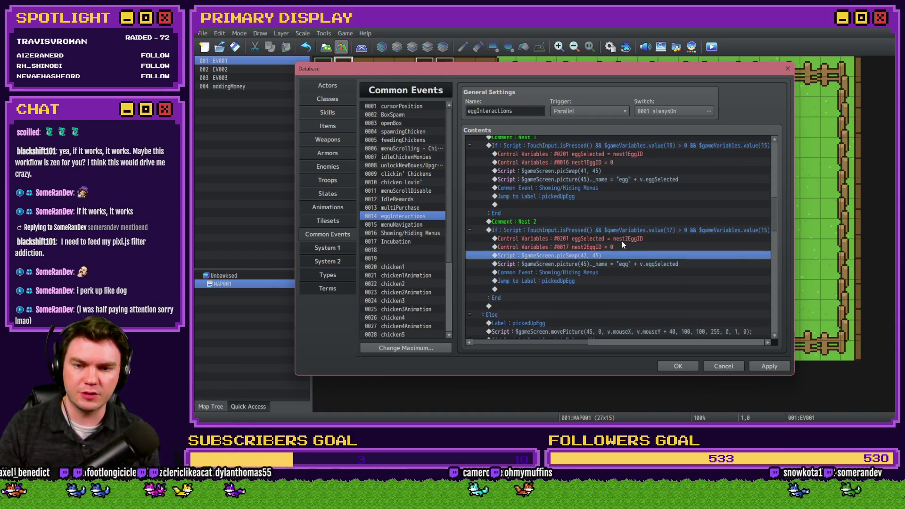
pyautogui.click(602, 265)
pyautogui.scroll(-2, 602, 267)
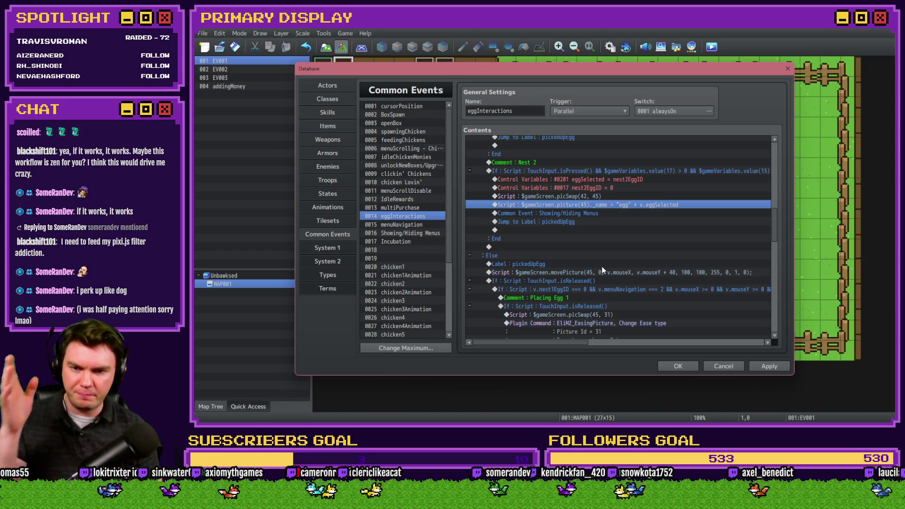
pyautogui.click(603, 271)
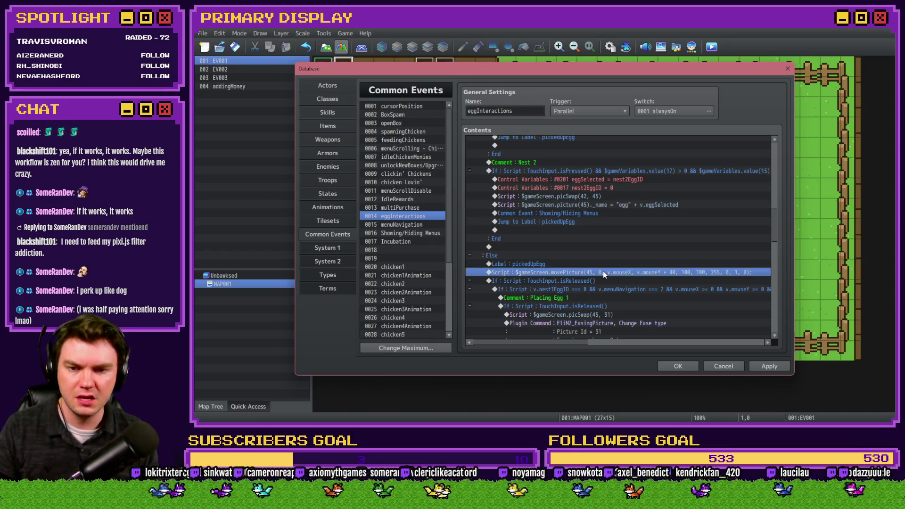
pyautogui.scroll(-2, 605, 269)
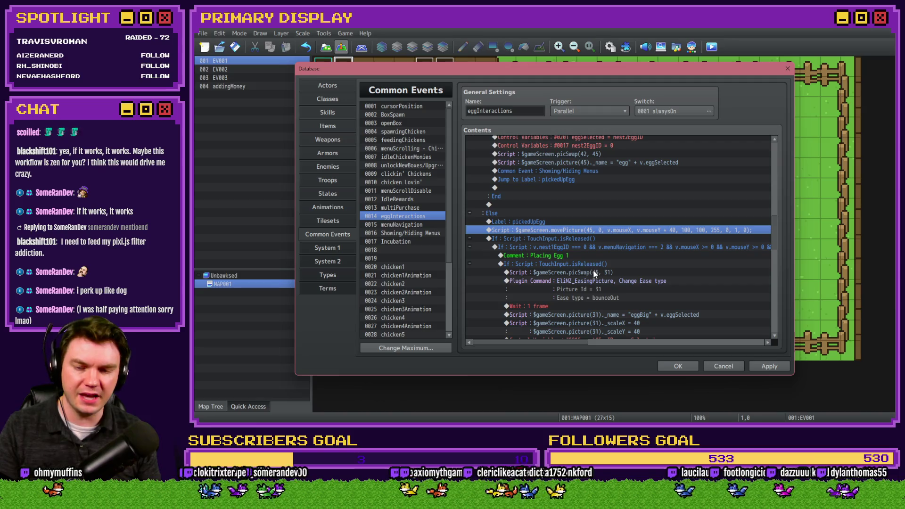
# - Make the first placing-egg swap picSwap(45, 41) and set its easing command's Picture Id to 41
pyautogui.doubleClick(593, 272)
pyautogui.doubleClick(594, 170)
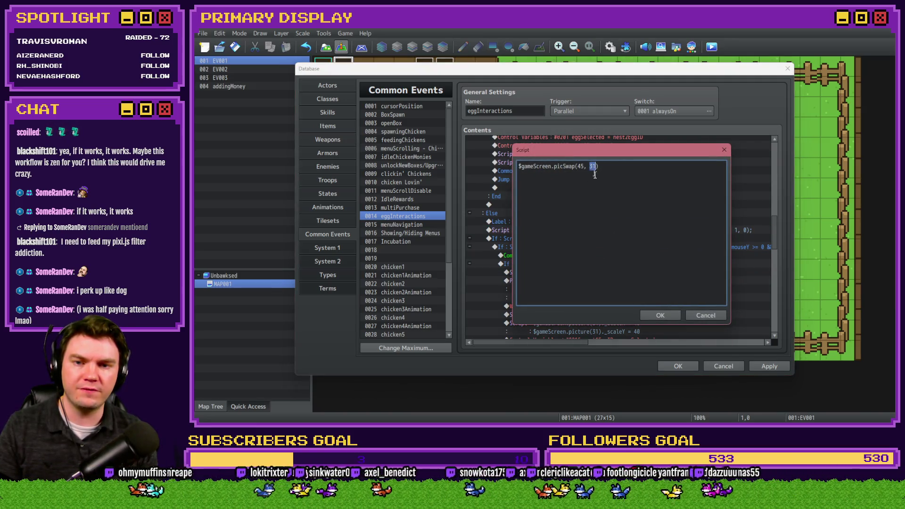
pyautogui.write('41')
pyautogui.click(661, 314)
pyautogui.doubleClick(612, 282)
pyautogui.doubleClick(618, 214)
pyautogui.write('41')
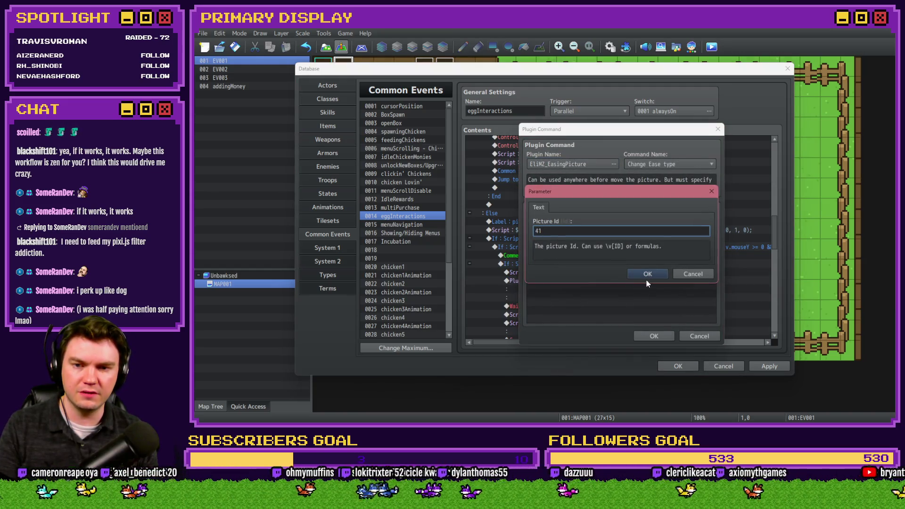
pyautogui.click(649, 274)
pyautogui.click(654, 336)
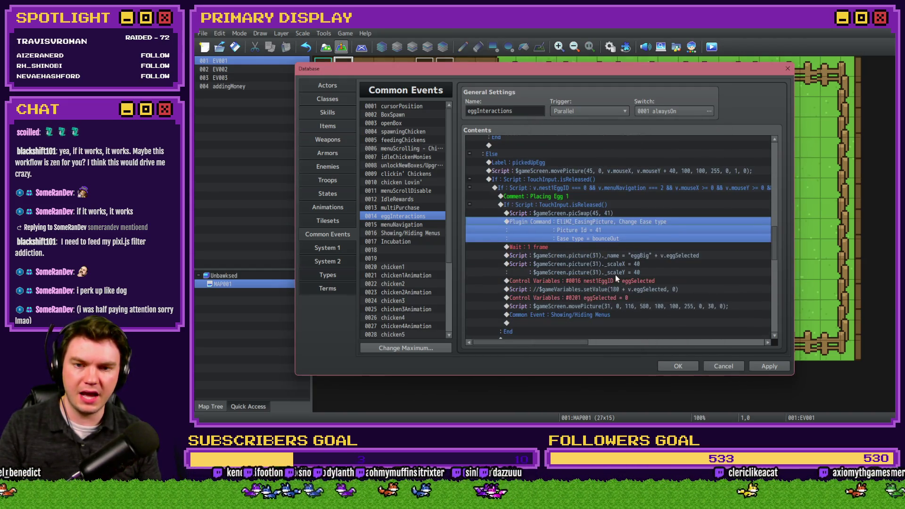
# - Point the eggBig naming line and both scaleX/scaleY lines at picture 41
pyautogui.doubleClick(613, 255)
pyautogui.doubleClick(580, 166)
pyautogui.write('41')
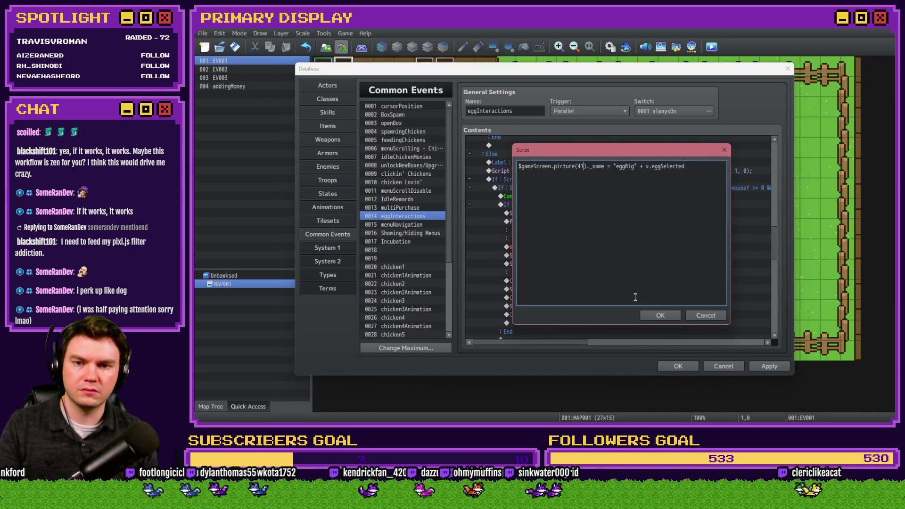
pyautogui.click(655, 314)
pyautogui.doubleClick(613, 255)
pyautogui.doubleClick(581, 166)
pyautogui.write('41')
pyautogui.doubleClick(581, 175)
pyautogui.write('41')
pyautogui.click(661, 315)
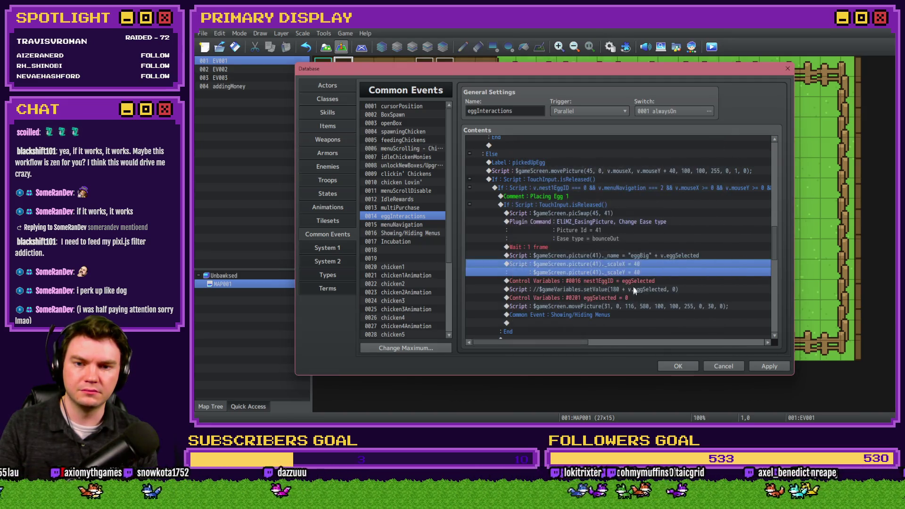
# - Change the egg 1 movePicture call to target picture 41
pyautogui.click(636, 290)
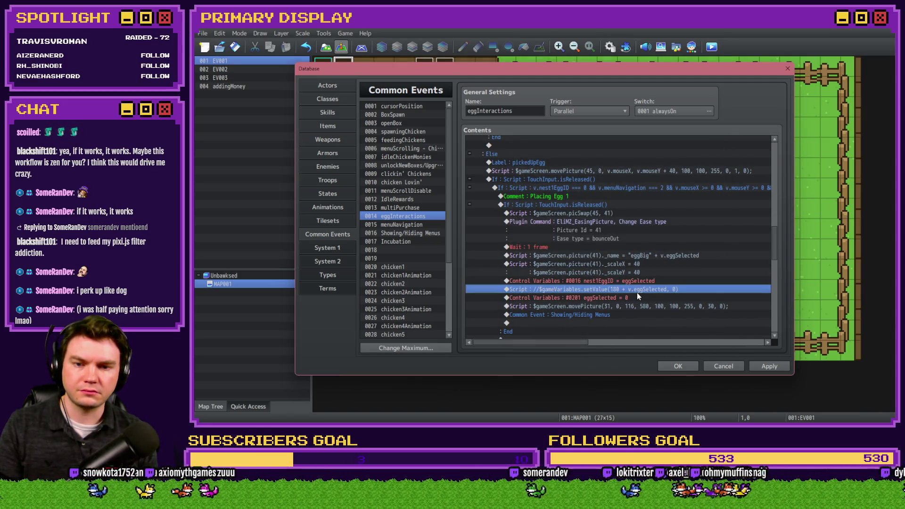
pyautogui.scroll(-2, 621, 261)
pyautogui.click(622, 257)
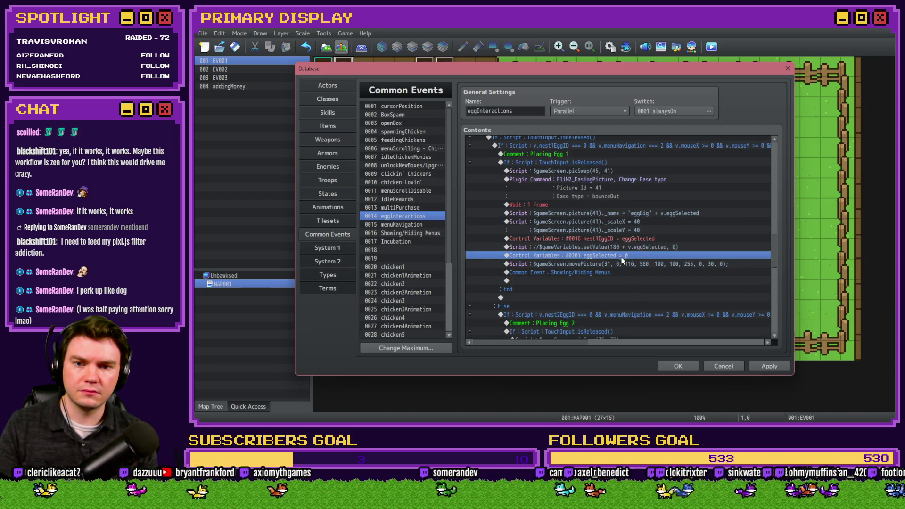
pyautogui.doubleClick(624, 264)
pyautogui.doubleClick(592, 166)
pyautogui.write('41')
pyautogui.click(657, 314)
# - Make the Placing Egg 2 swap picSwap(45, 42) and set its easing Picture Id to 42
pyautogui.scroll(-2, 621, 282)
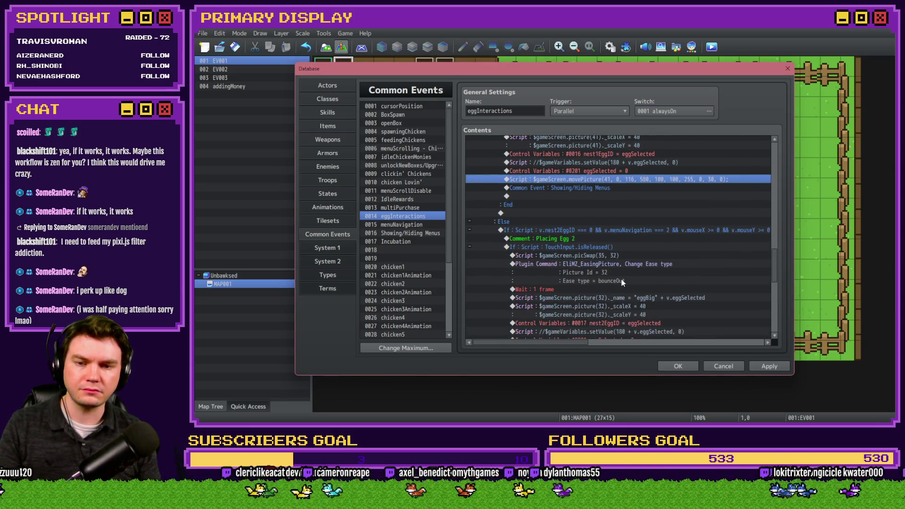
pyautogui.doubleClick(604, 256)
pyautogui.doubleClick(580, 166)
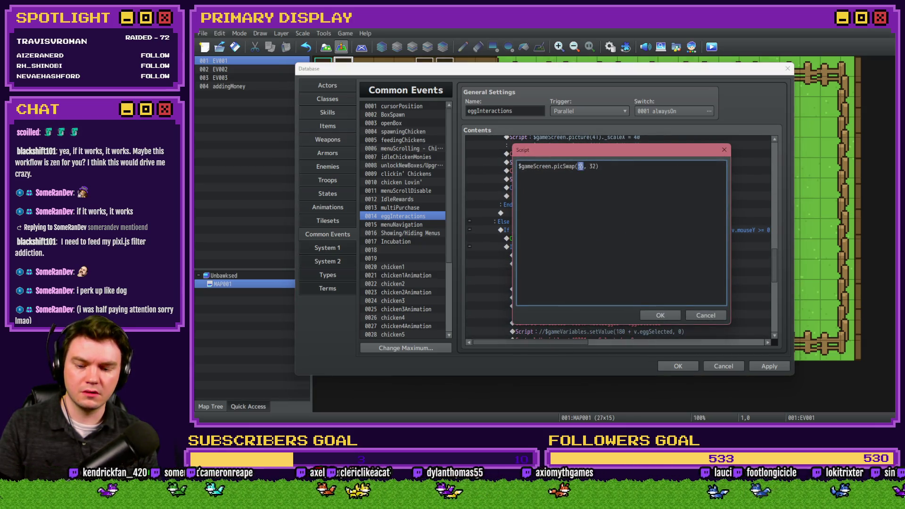
pyautogui.write('45')
pyautogui.doubleClick(593, 166)
pyautogui.write('42')
pyautogui.click(661, 315)
pyautogui.doubleClick(627, 264)
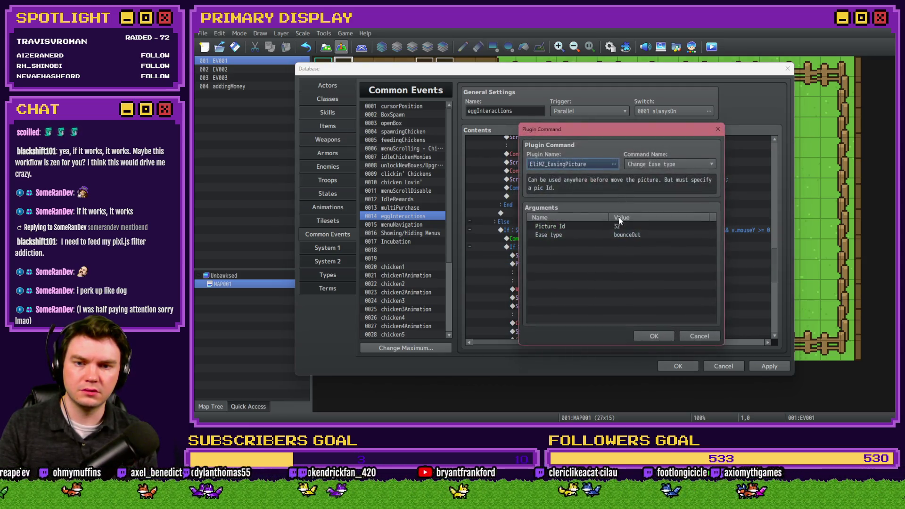
pyautogui.doubleClick(620, 223)
pyautogui.write('42')
pyautogui.click(645, 273)
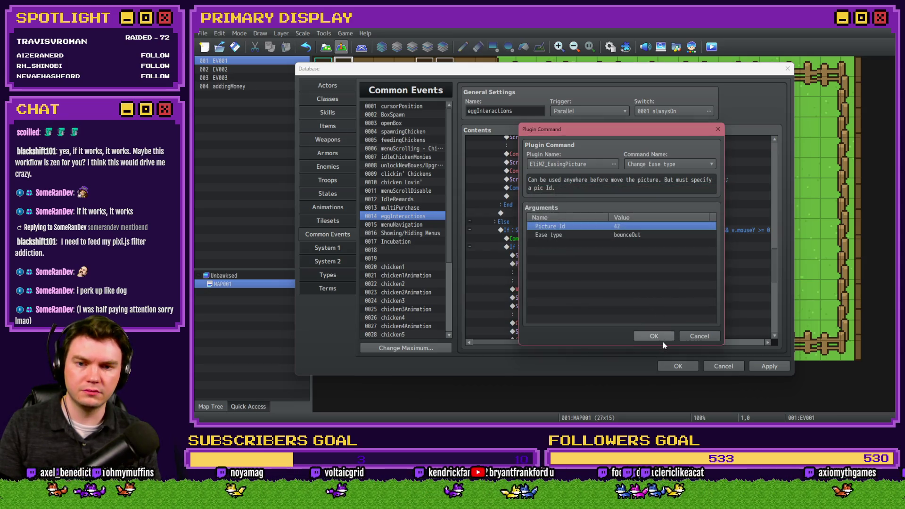
pyautogui.click(659, 337)
# - Point the Placing Egg 2 naming line and both scale lines at picture 42
pyautogui.scroll(-2, 653, 334)
pyautogui.doubleClick(633, 238)
pyautogui.doubleClick(580, 166)
pyautogui.write('42')
pyautogui.click(660, 314)
pyautogui.doubleClick(636, 250)
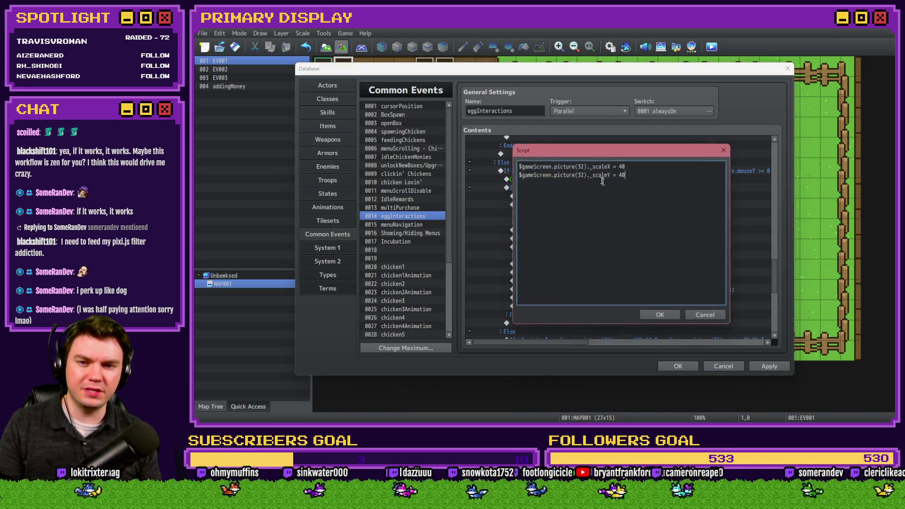
pyautogui.doubleClick(581, 166)
pyautogui.write('42')
pyautogui.doubleClick(580, 175)
pyautogui.write('42')
pyautogui.click(660, 315)
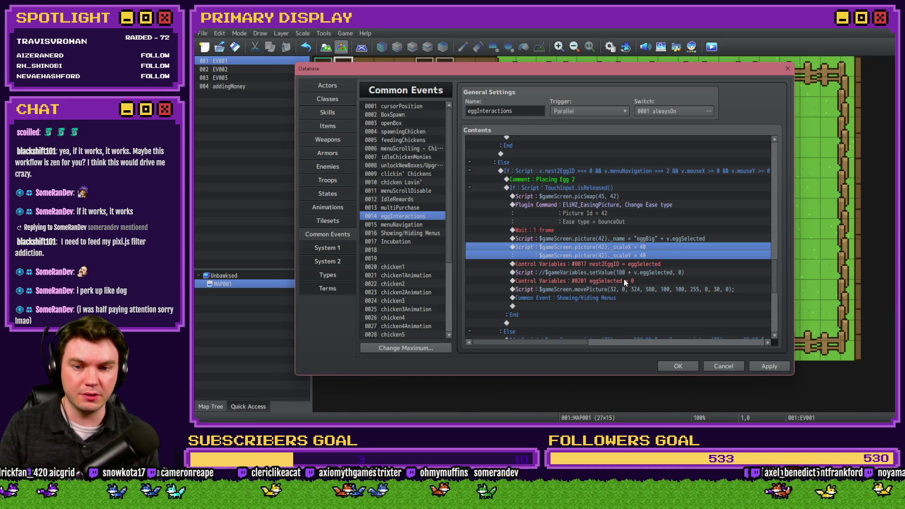
# - Change the Placing Egg 2 movePicture call from picture 32 to 42
pyautogui.doubleClick(626, 289)
pyautogui.doubleClick(591, 166)
pyautogui.write('42')
pyautogui.click(660, 316)
pyautogui.scroll(-3, 616, 297)
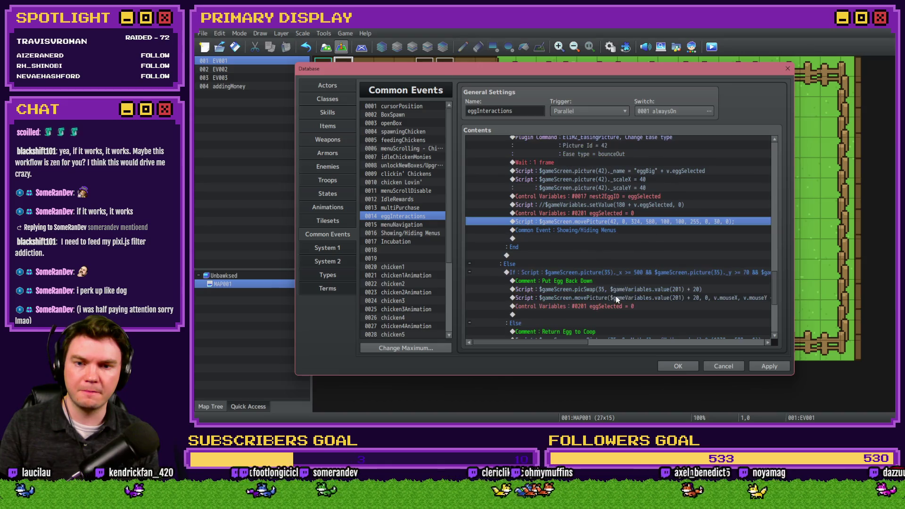
pyautogui.scroll(-2, 616, 296)
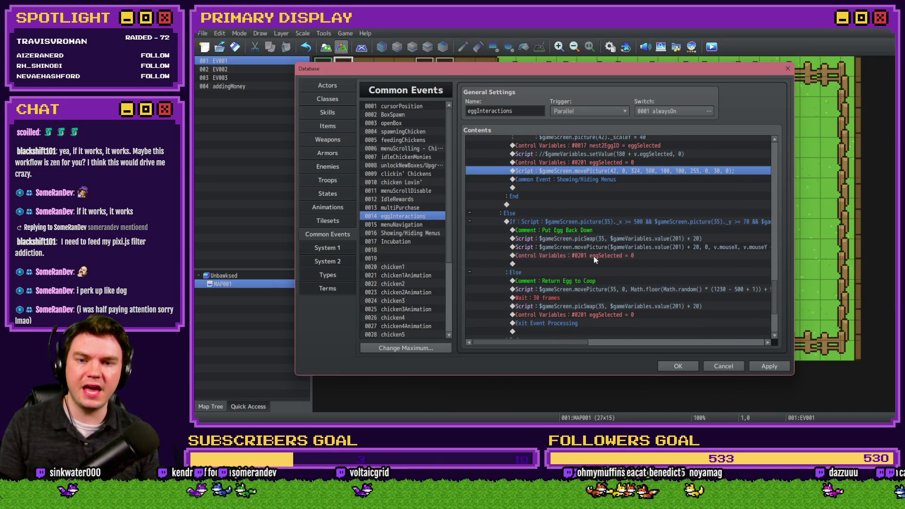
# - Change the Else branch script condition to check picture 45 instead of picture 35
pyautogui.doubleClick(598, 223)
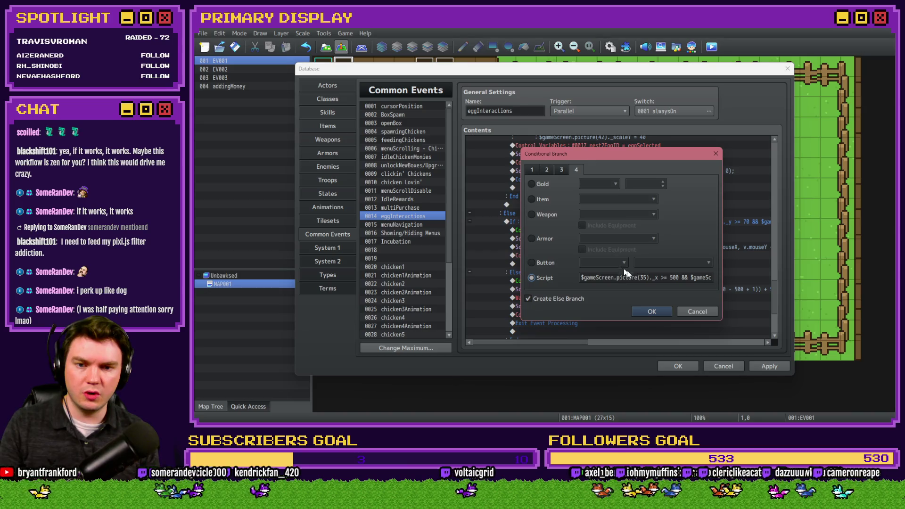
pyautogui.doubleClick(644, 279)
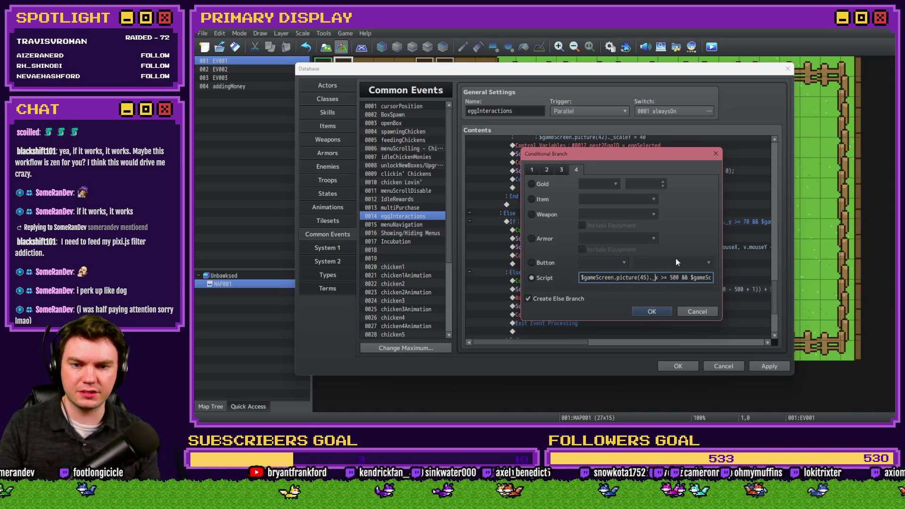
pyautogui.press('Right')
pyautogui.press('Right')
pyautogui.press('Right')
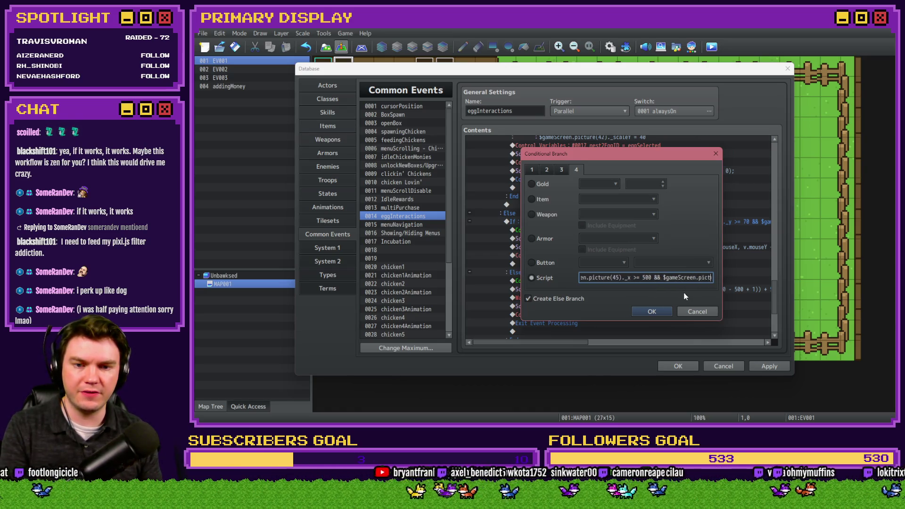
pyautogui.doubleClick(666, 278)
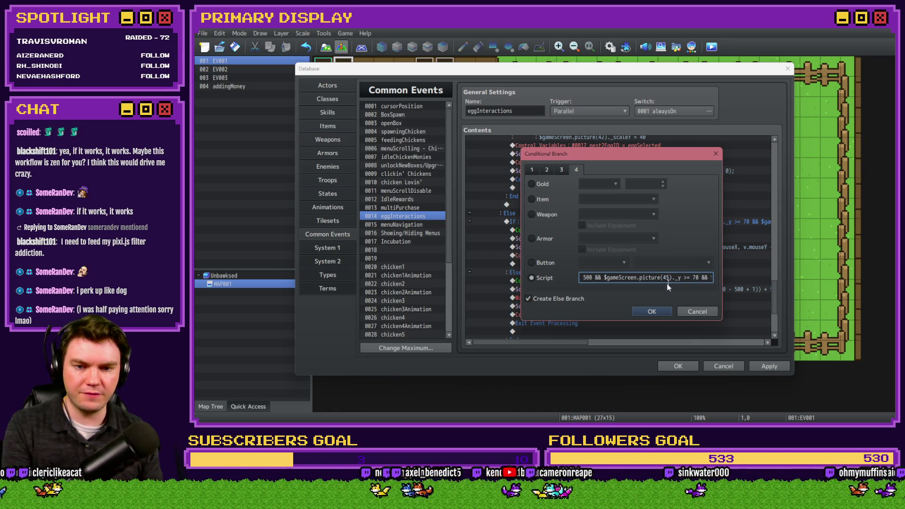
pyautogui.press('Right')
pyautogui.press('Right')
pyautogui.press('Right')
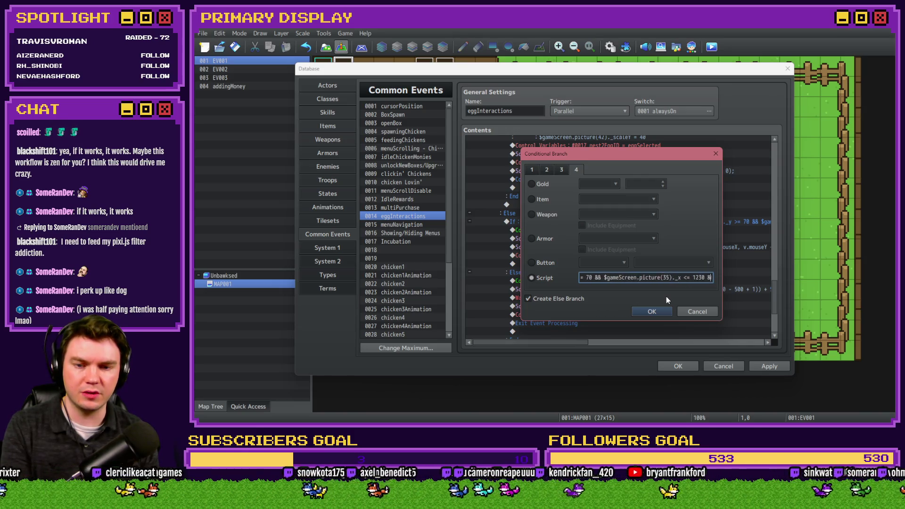
pyautogui.write('45')
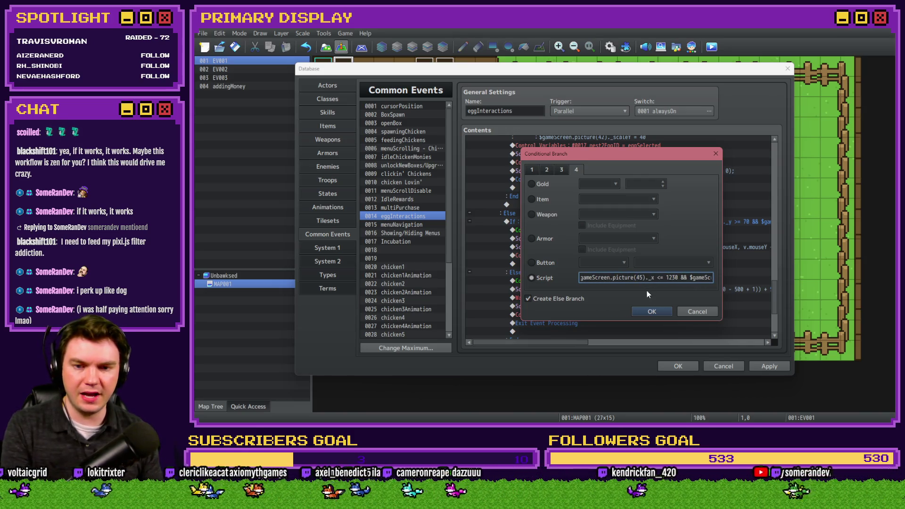
pyautogui.press('Right')
pyautogui.press('Right')
pyautogui.press('Right')
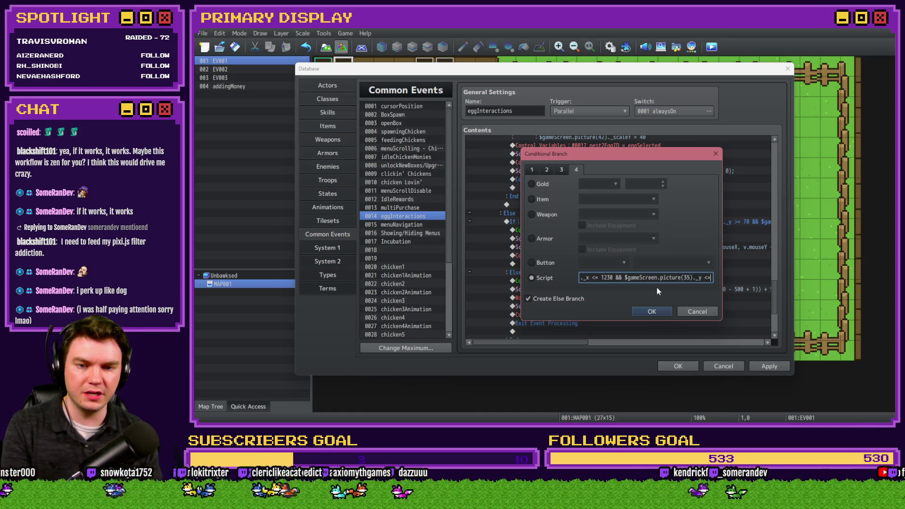
pyautogui.write('45')
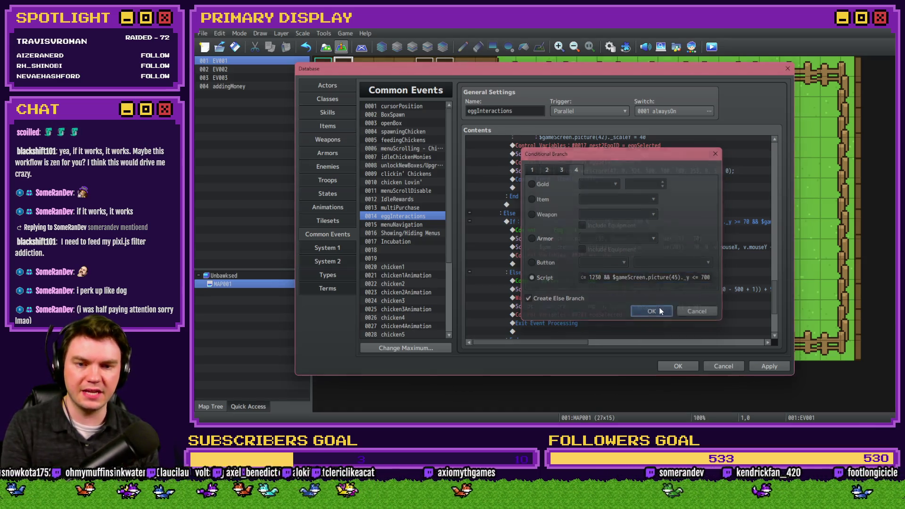
pyautogui.click(652, 311)
# - Change the Put Egg Back Down picSwap call from picture 35 to 45
pyautogui.click(622, 261)
pyautogui.click(617, 267)
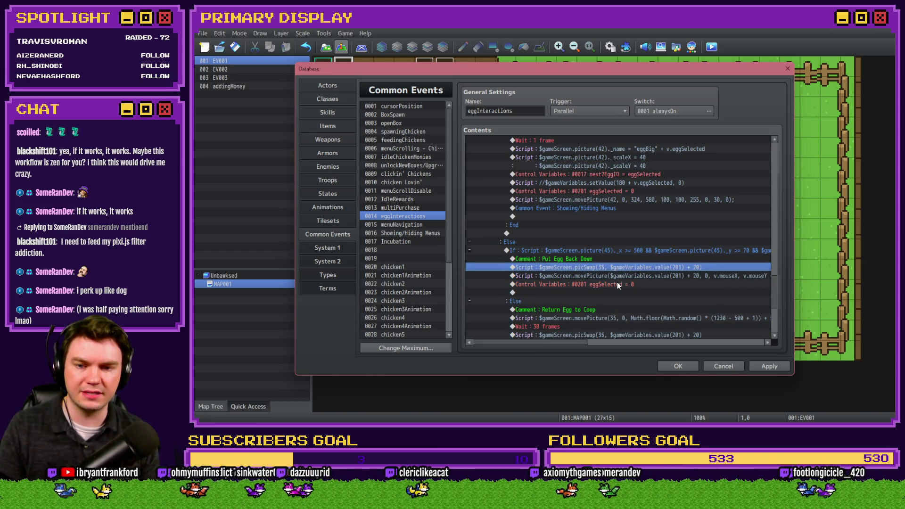
pyautogui.press('Return')
pyautogui.doubleClick(581, 166)
pyautogui.write('45')
pyautogui.click(661, 316)
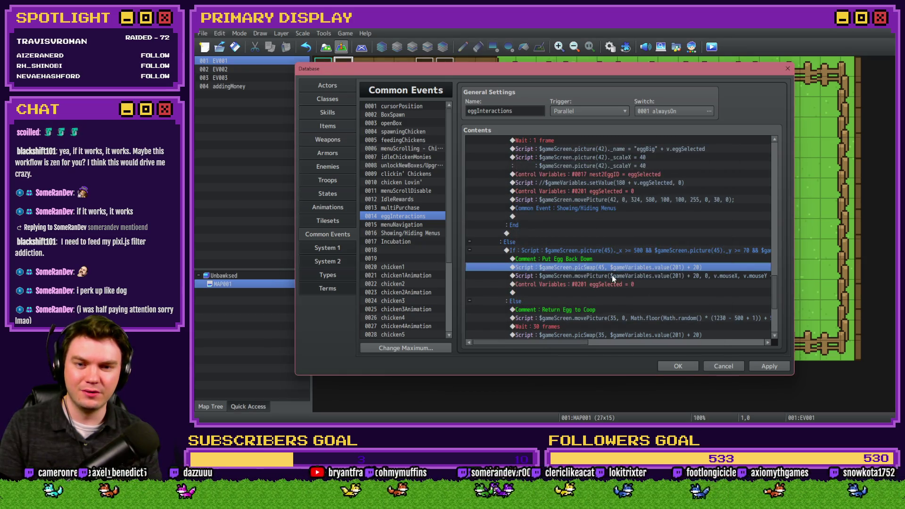
# - Review the full movePicture script line below the picSwap
pyautogui.click(612, 275)
pyautogui.press('Return')
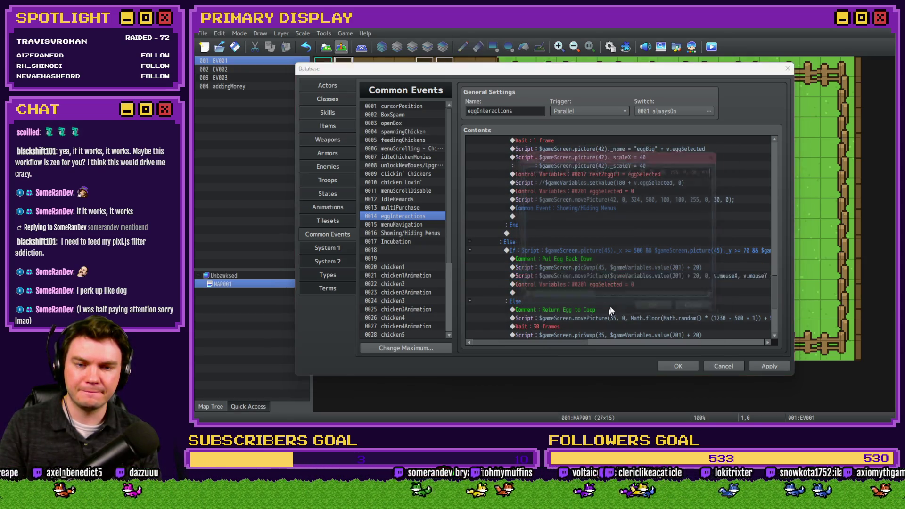
pyautogui.moveTo(644, 166); pyautogui.dragTo(518, 166)
pyautogui.click(567, 168)
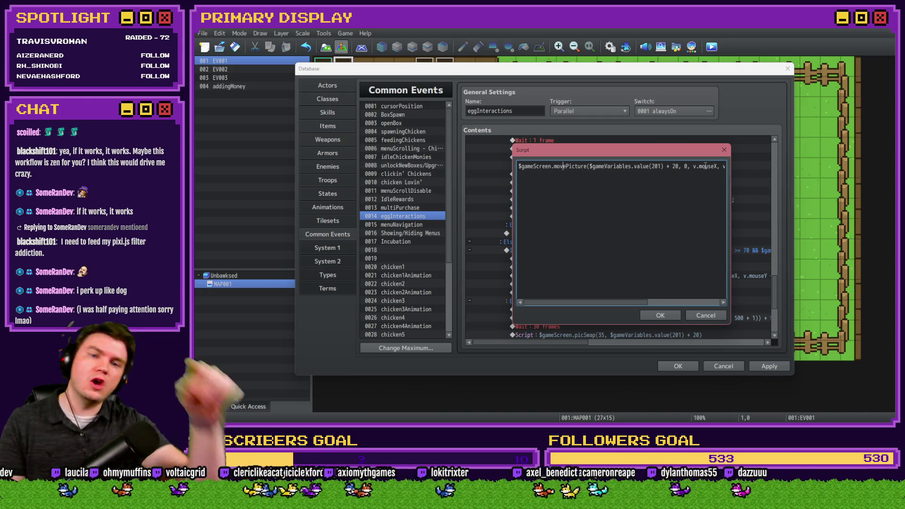
# - Leave the movePicture script unchanged and apply the edits made so far
pyautogui.doubleClick(675, 167)
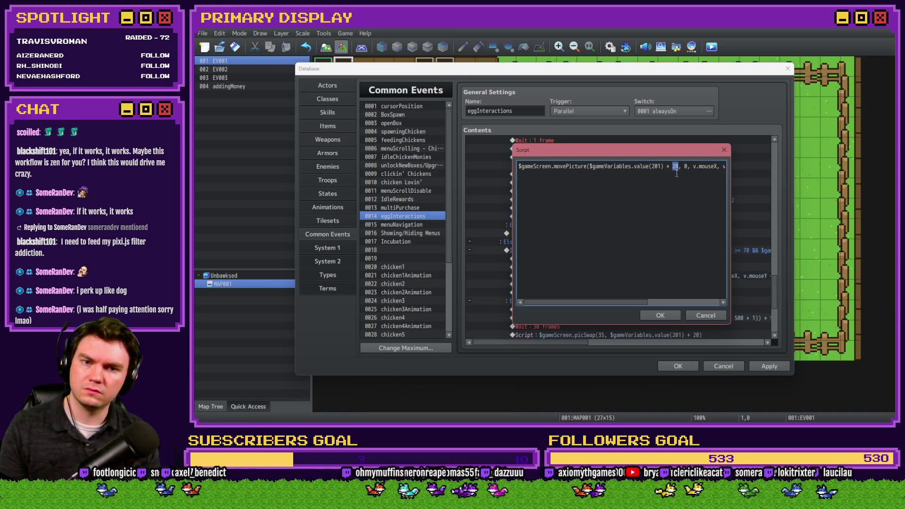
pyautogui.click(707, 314)
pyautogui.click(570, 238)
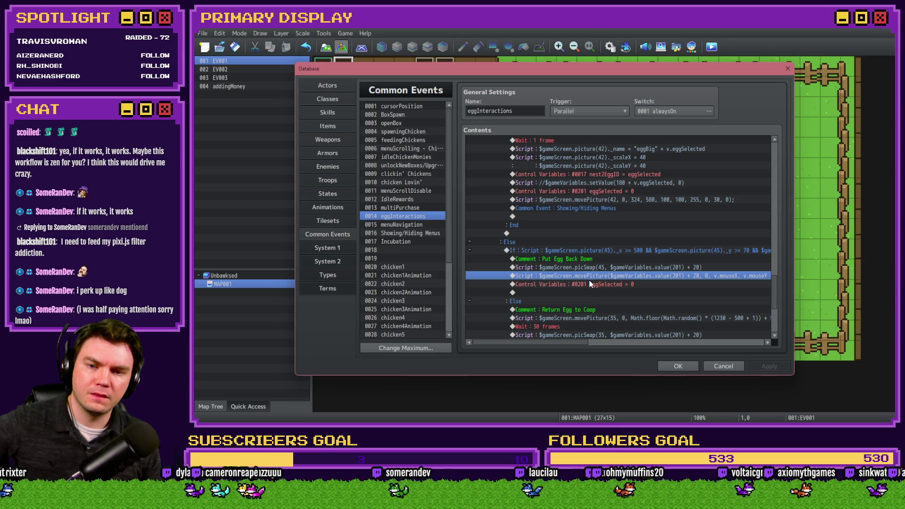
pyautogui.moveTo(585, 341)
pyautogui.mouseDown()
pyautogui.moveTo(607, 347)
pyautogui.moveTo(587, 346)
pyautogui.mouseUp()
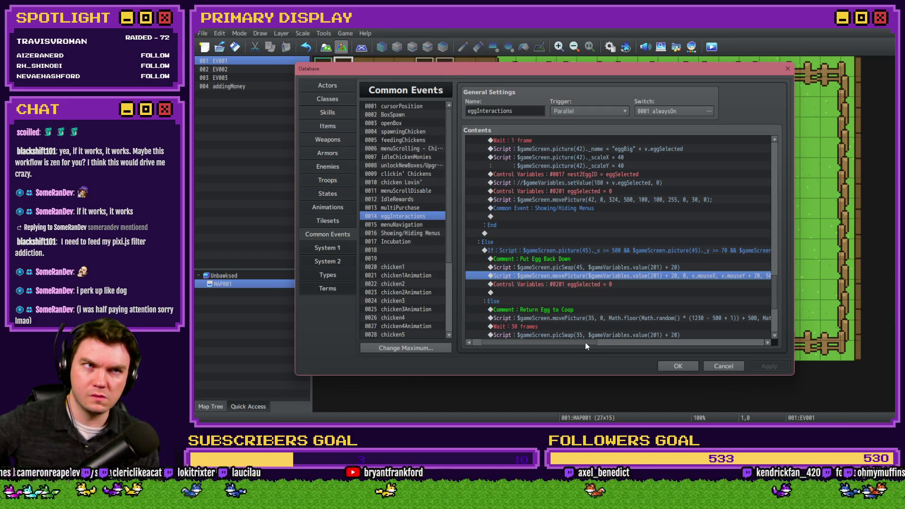
pyautogui.moveTo(587, 346); pyautogui.dragTo(584, 345)
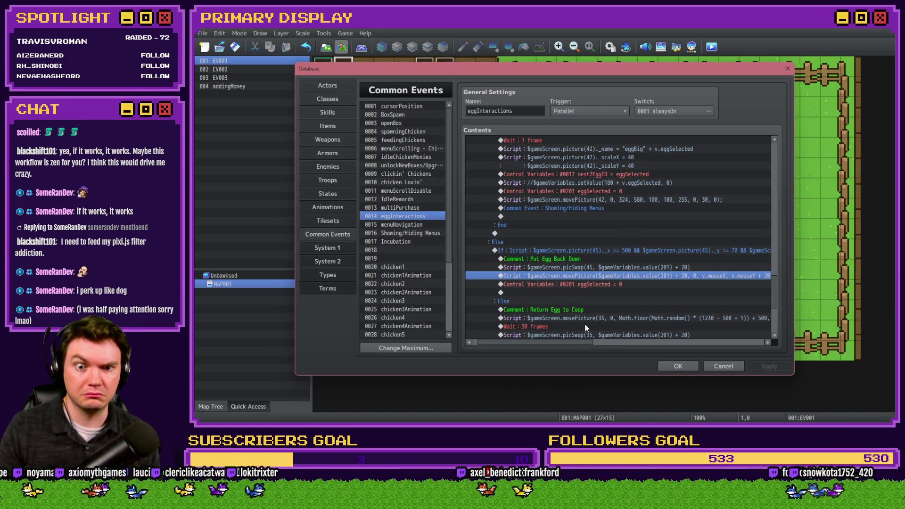
pyautogui.scroll(-2, 604, 291)
# - Change the Return Egg to Coop movePicture to target picture 45
pyautogui.doubleClick(606, 284)
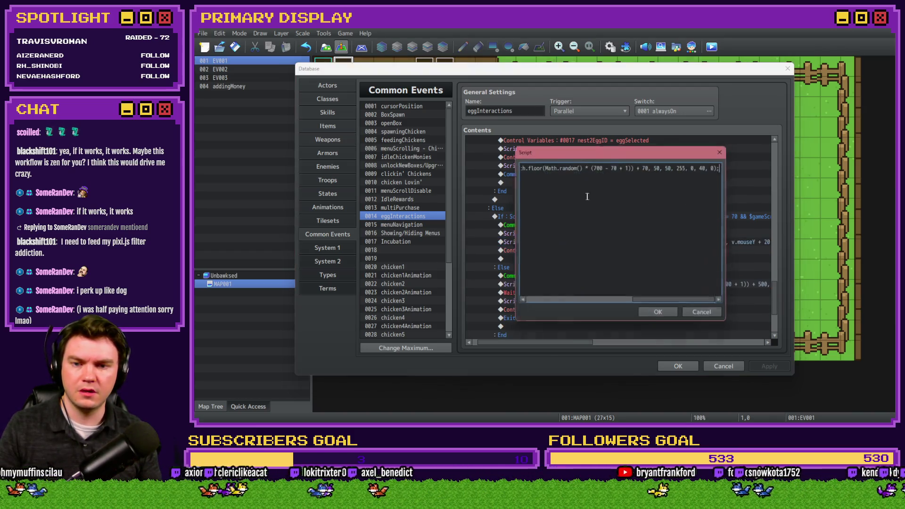
pyautogui.doubleClick(592, 166)
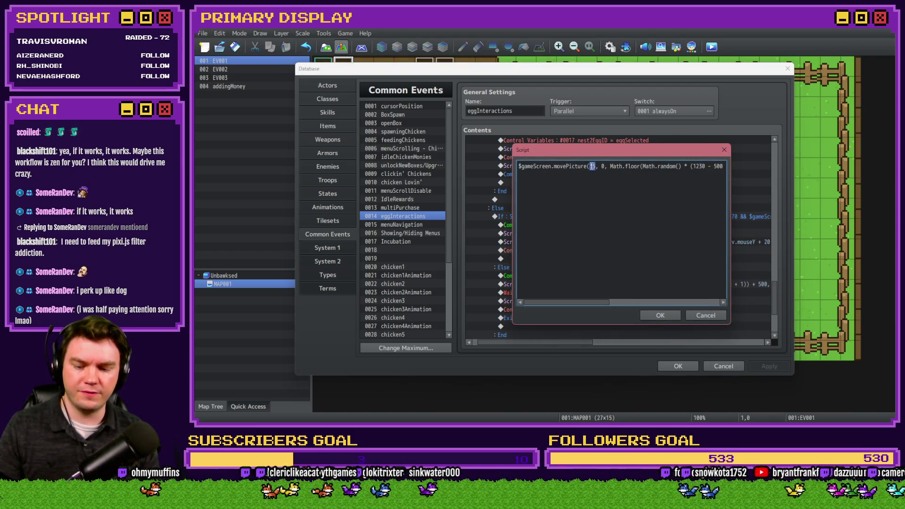
pyautogui.write('45')
pyautogui.moveTo(662, 169); pyautogui.dragTo(732, 165)
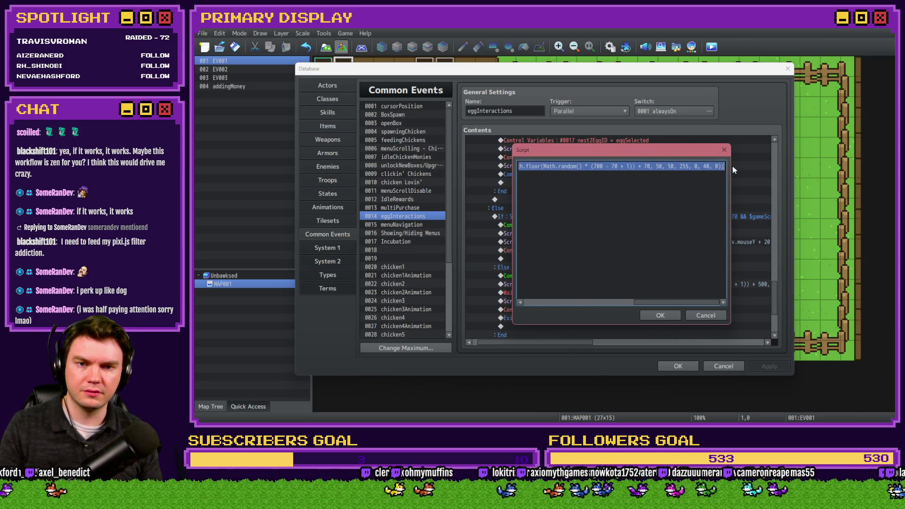
pyautogui.click(660, 315)
# - Change the Return Egg to Coop picSwap from picture 35 to 45
pyautogui.click(610, 293)
pyautogui.doubleClick(610, 301)
pyautogui.doubleClick(581, 166)
pyautogui.write('45')
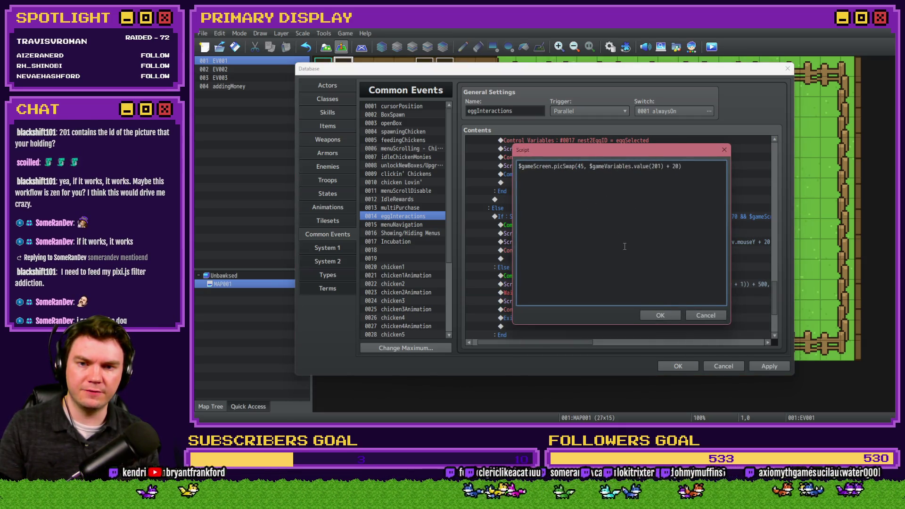
pyautogui.click(660, 315)
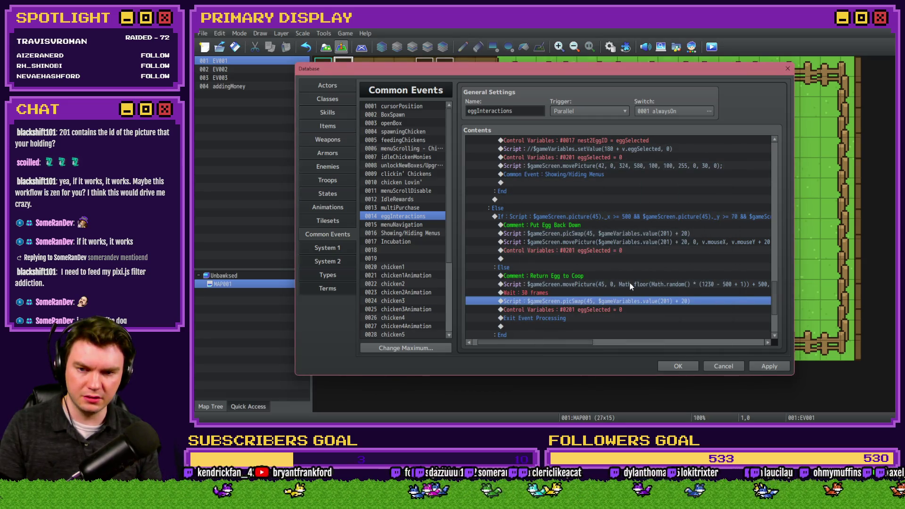
# - Apply all the picture ID changes and close the Database
pyautogui.scroll(-5, 630, 283)
pyautogui.click(753, 368)
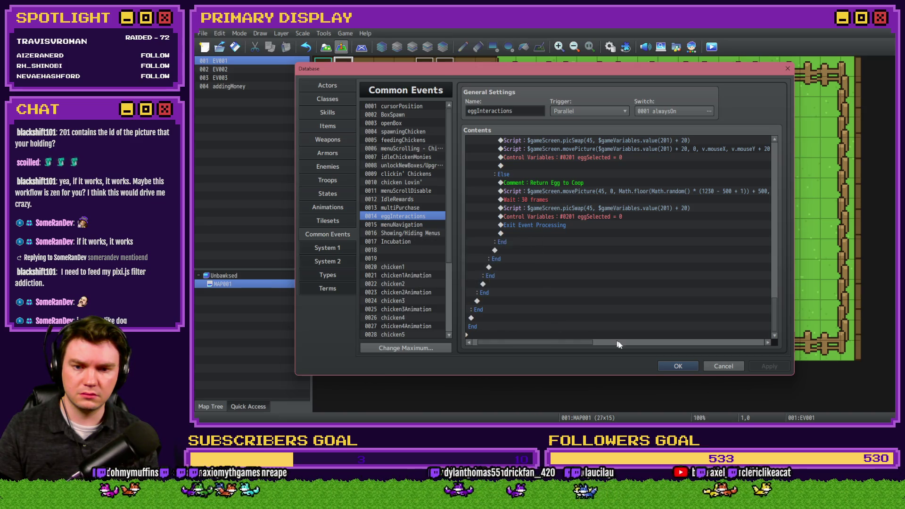
pyautogui.press('Escape')
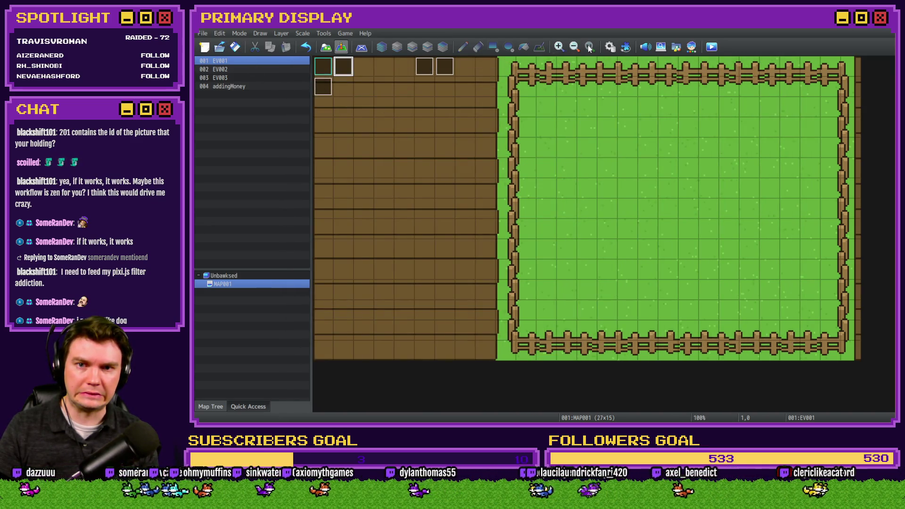
# - Check the menuNavigation common event, then inspect map event EV001 and close it
pyautogui.click(610, 47)
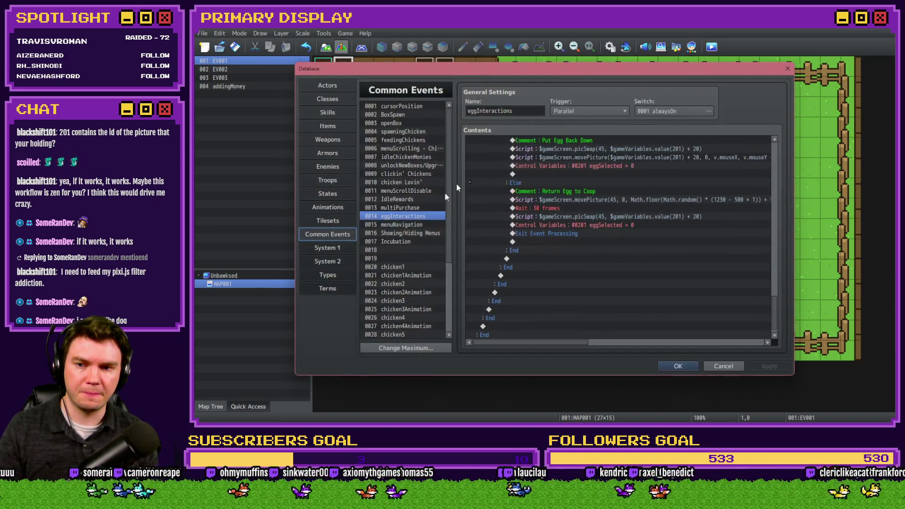
pyautogui.click(398, 226)
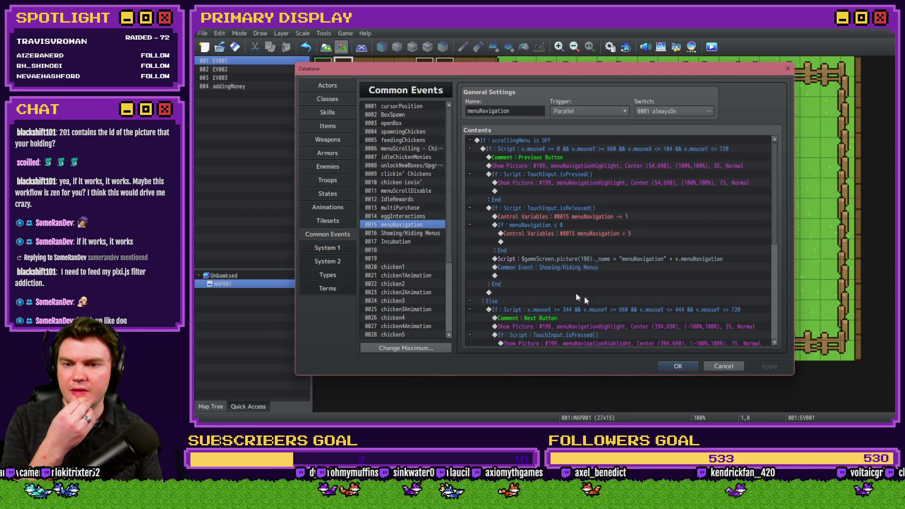
pyautogui.click(675, 367)
pyautogui.doubleClick(344, 66)
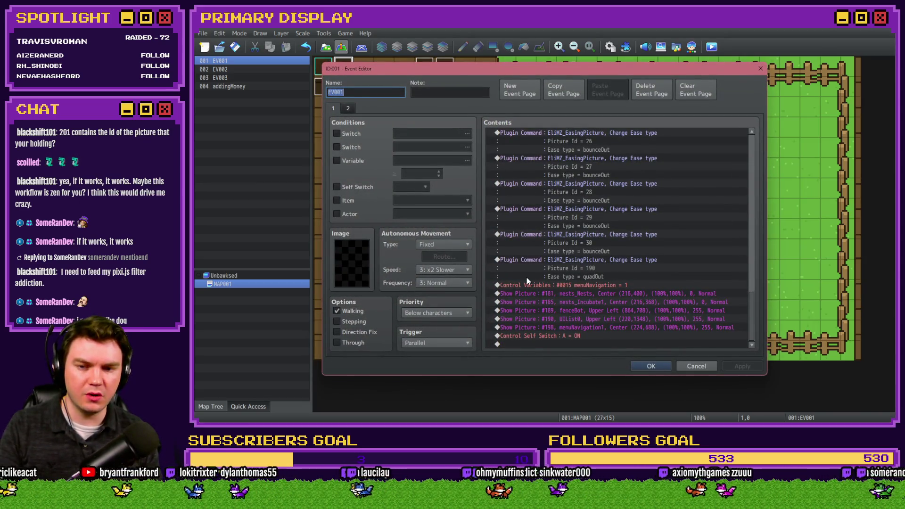
pyautogui.press('Escape')
# - Reopen the Database with F9 on the Showing/Hiding Menus common event
pyautogui.press('F9')
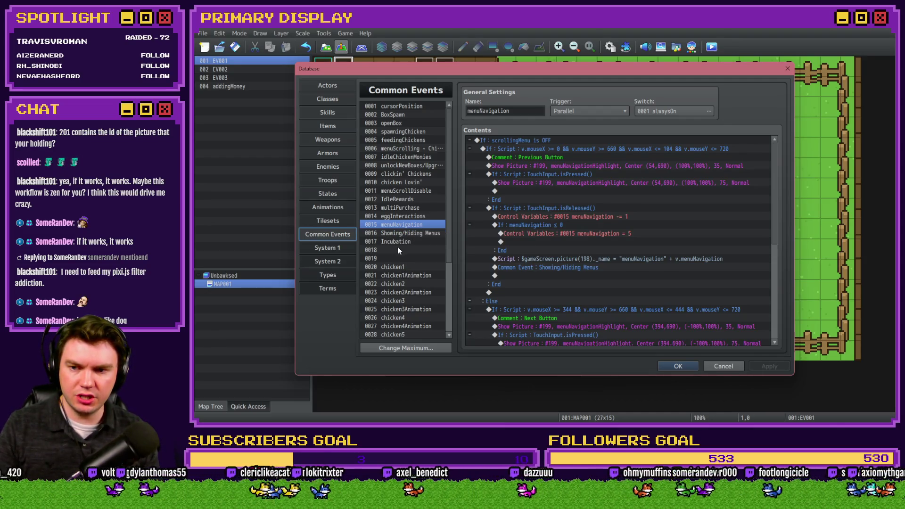
pyautogui.click(404, 233)
pyautogui.scroll(-5, 550, 268)
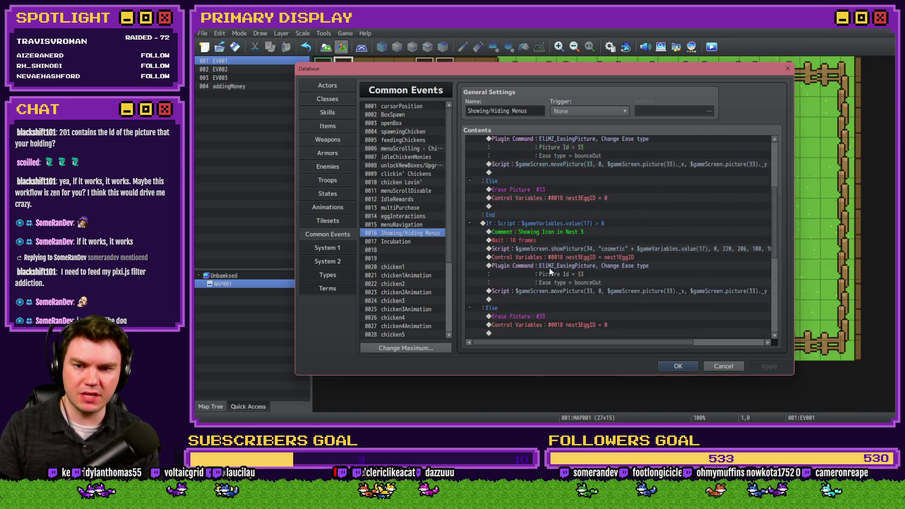
# - Update the nest opacity check script to use pictures 41 and 42
pyautogui.scroll(5, 549, 268)
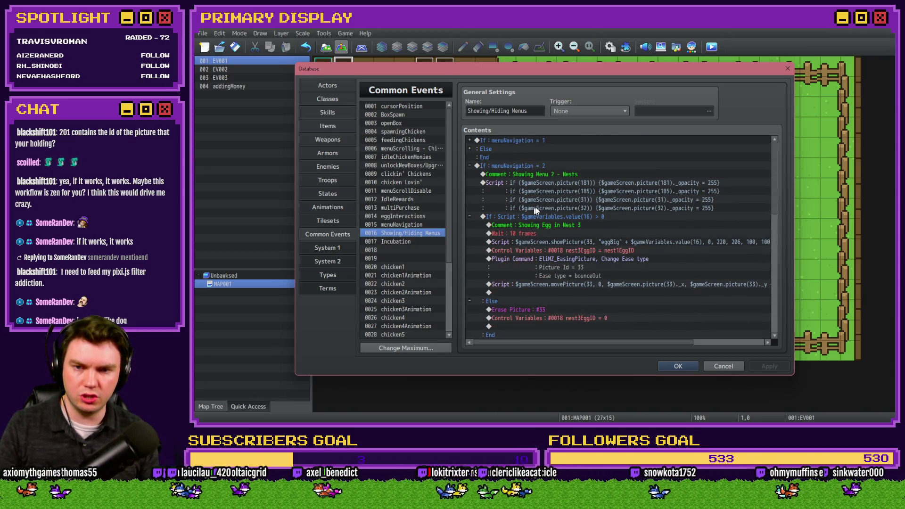
pyautogui.doubleClick(590, 183)
pyautogui.doubleClick(592, 183)
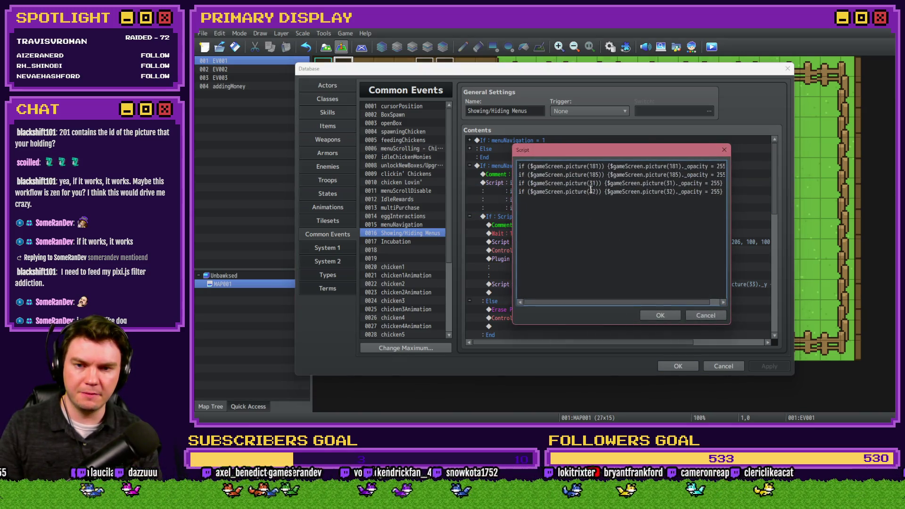
pyautogui.write('41')
pyautogui.doubleClick(592, 192)
pyautogui.write('41')
pyautogui.doubleClick(670, 183)
pyautogui.write('41')
pyautogui.doubleClick(671, 191)
pyautogui.write('41')
pyautogui.doubleClick(592, 191)
pyautogui.write('42')
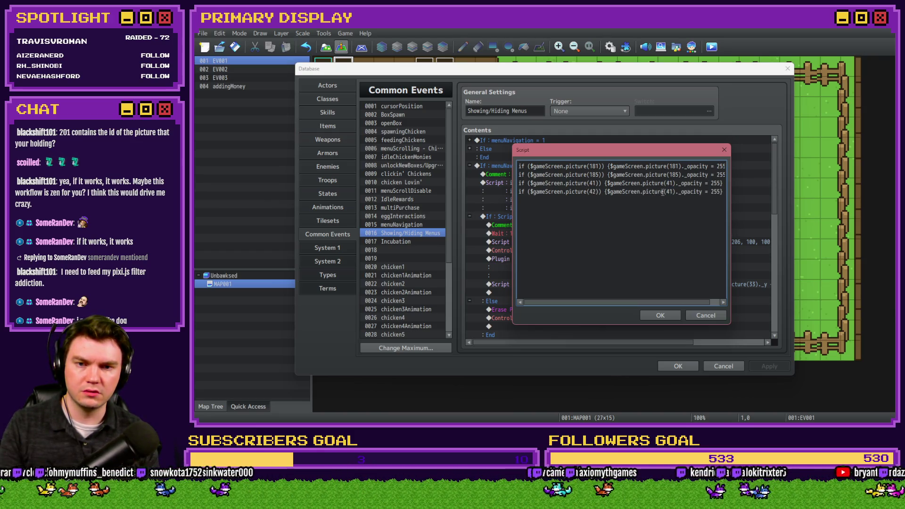
pyautogui.doubleClick(669, 191)
pyautogui.write('42')
pyautogui.click(674, 314)
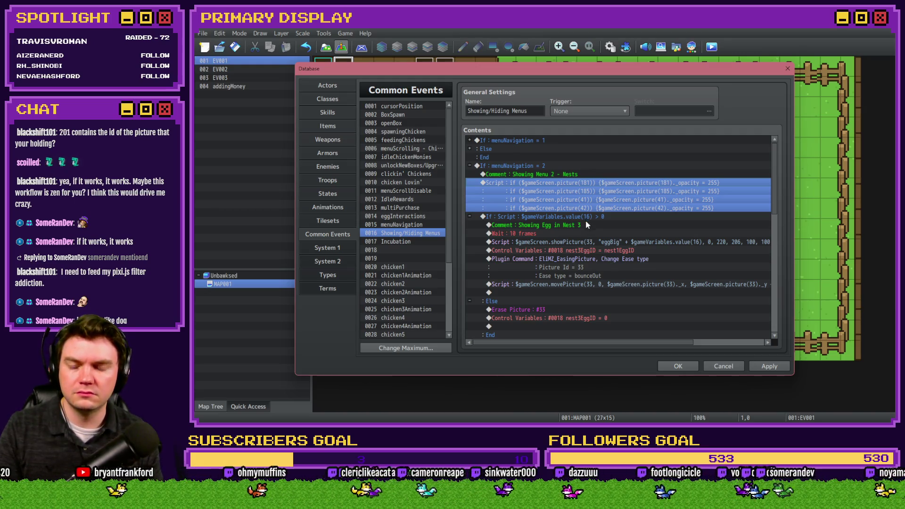
# - Change the Nest 3 showPicture script from picture 33 to 43
pyautogui.click(567, 236)
pyautogui.doubleClick(567, 242)
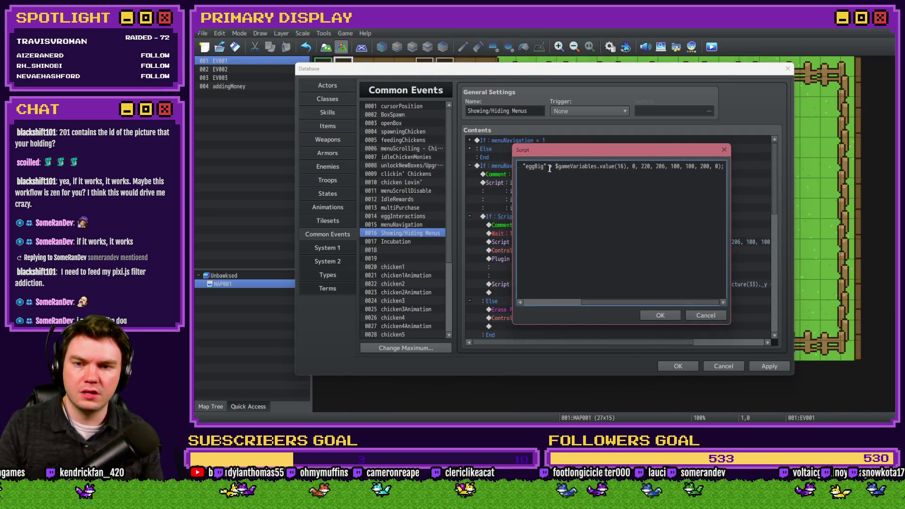
pyautogui.click(592, 166)
pyautogui.press('BackSpace')
pyautogui.write('43')
pyautogui.click(661, 315)
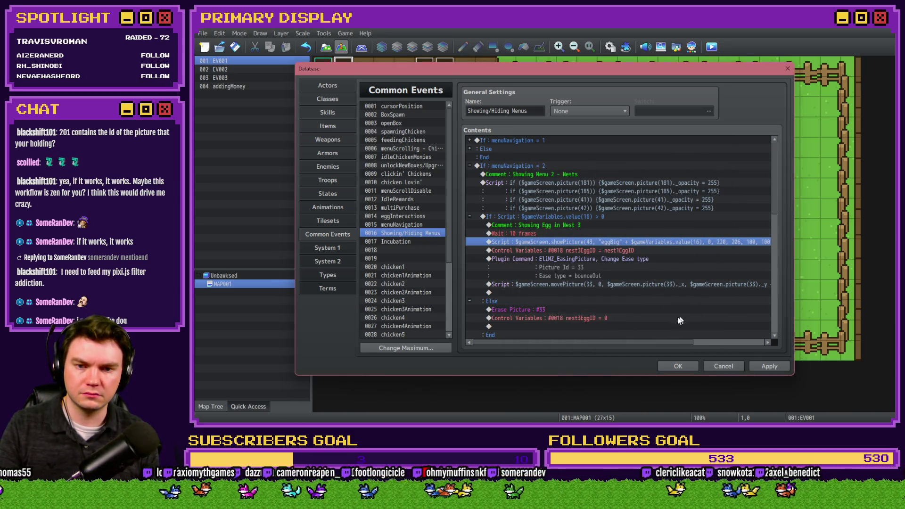
# - Set the easing plugin command's Picture Id to 43
pyautogui.moveTo(656, 344)
pyautogui.mouseDown()
pyautogui.moveTo(743, 345)
pyautogui.moveTo(601, 273)
pyautogui.mouseUp()
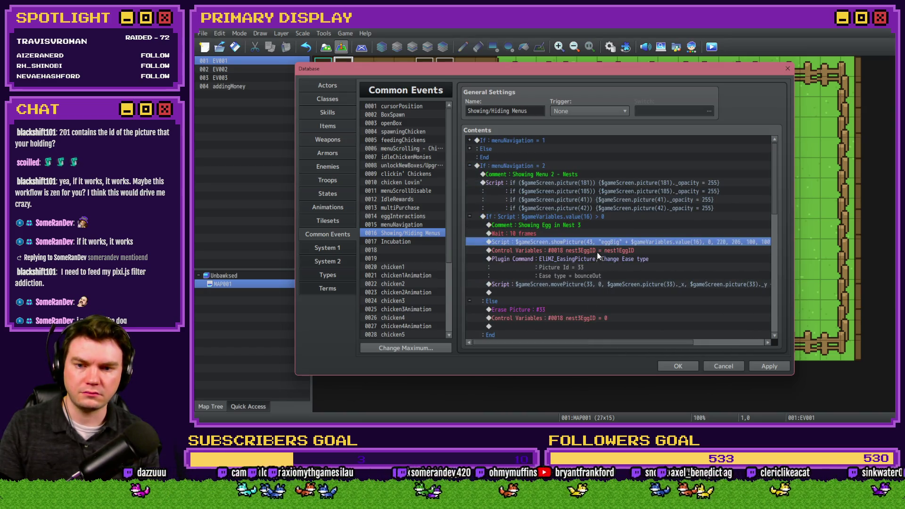
pyautogui.doubleClick(598, 258)
pyautogui.doubleClick(621, 225)
pyautogui.write('43')
pyautogui.click(647, 274)
pyautogui.click(651, 336)
# - Replace both 33 references in the movePicture script with 43
pyautogui.doubleClick(613, 284)
pyautogui.moveTo(555, 172); pyautogui.dragTo(451, 167)
pyautogui.click(596, 166)
pyautogui.press('BackSpace')
pyautogui.press('BackSpace')
pyautogui.write('43')
pyautogui.moveTo(709, 166); pyautogui.dragTo(729, 167)
pyautogui.doubleClick(716, 166)
pyautogui.write('43')
pyautogui.click(657, 315)
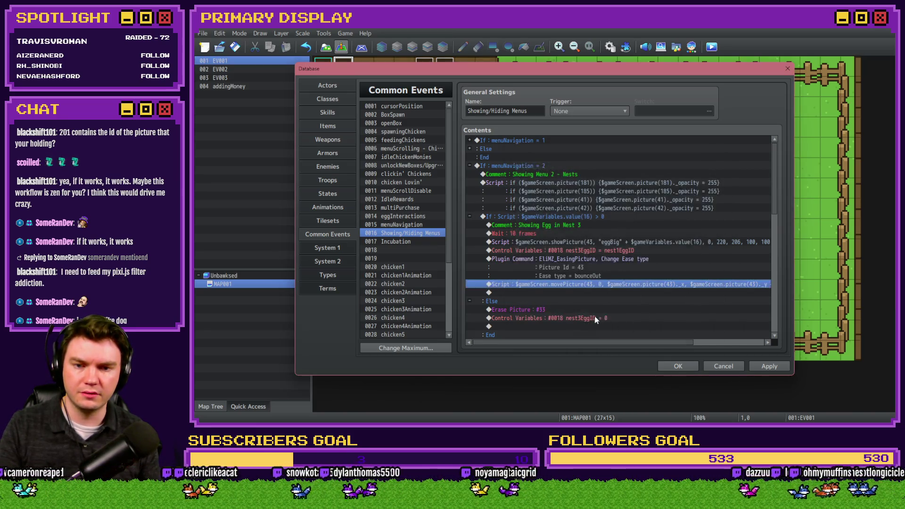
# - Change the Erase Picture command from picture 33 to 43
pyautogui.scroll(-3, 580, 273)
pyautogui.click(558, 225)
pyautogui.doubleClick(557, 225)
pyautogui.write('43')
pyautogui.click(601, 259)
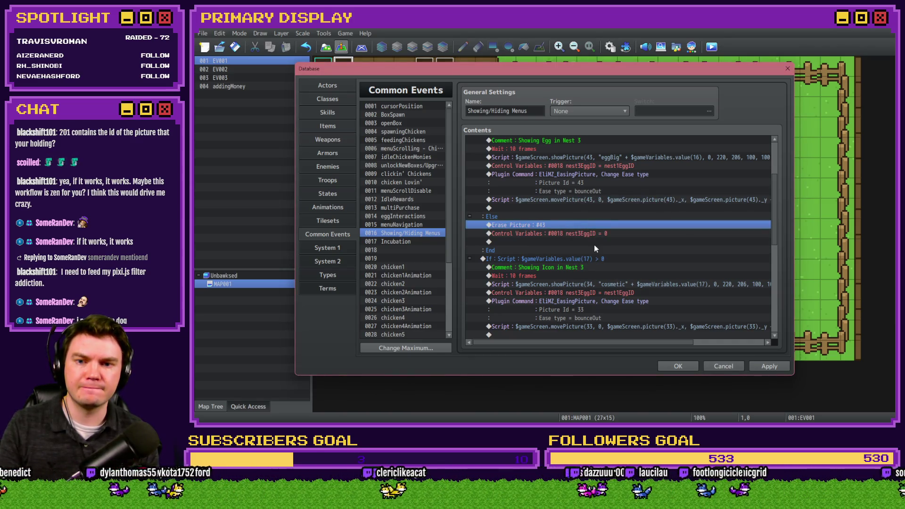
pyautogui.scroll(-2, 593, 245)
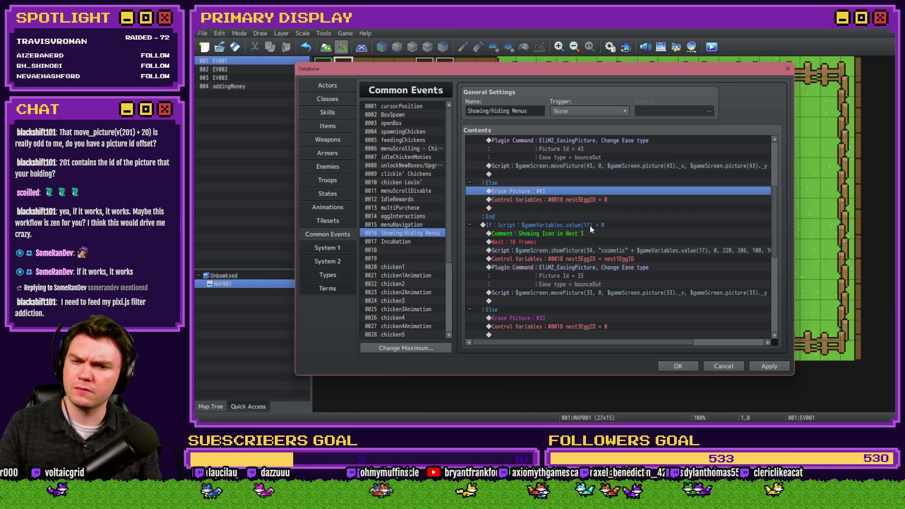
pyautogui.scroll(4, 587, 255)
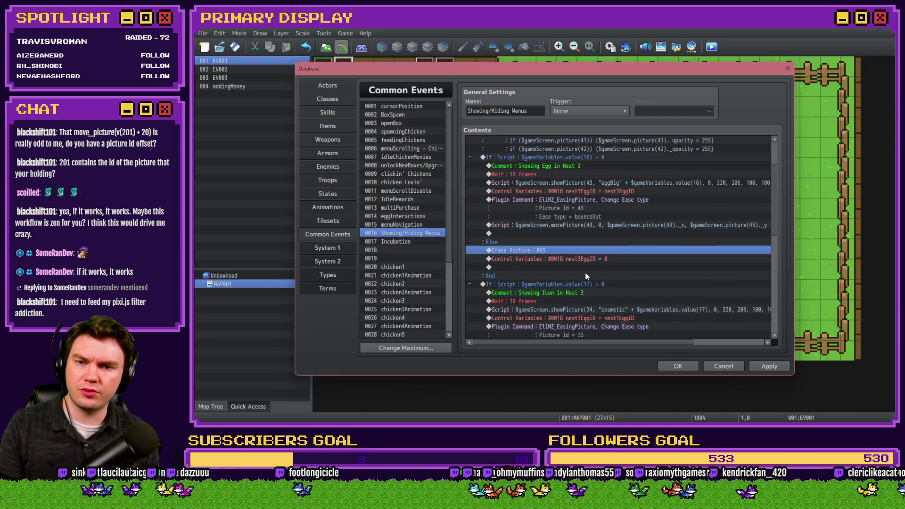
pyautogui.scroll(1, 585, 273)
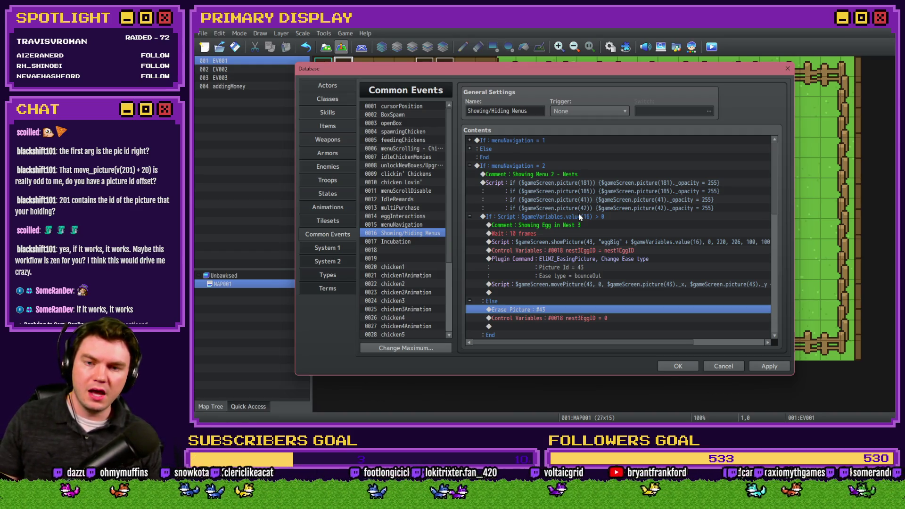
# - Look at the Control Variables command in the event command list, then select common event menuNavigation
pyautogui.click(580, 216)
pyautogui.click(517, 183)
pyautogui.press('Insert')
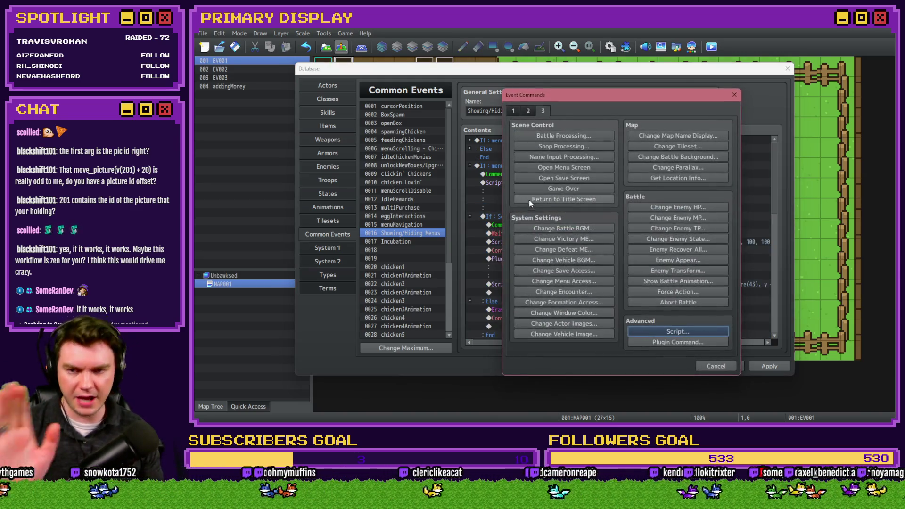
pyautogui.click(517, 112)
pyautogui.click(579, 217)
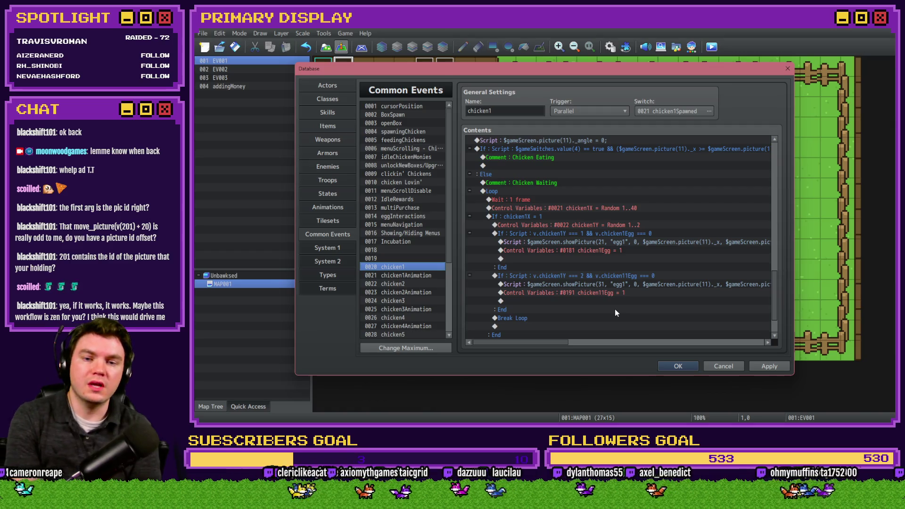
pyautogui.click(415, 225)
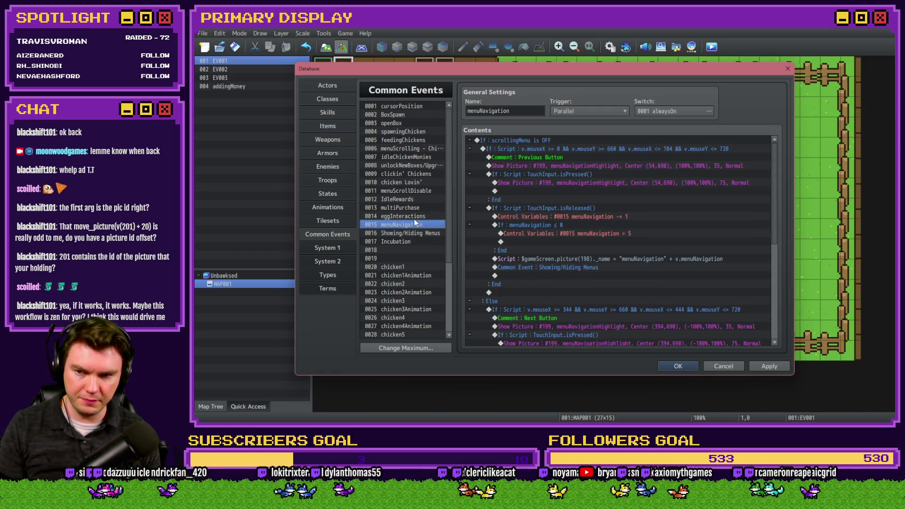
# - Review the movePicture and picSwap lines in the eggInteractions common event
pyautogui.click(416, 217)
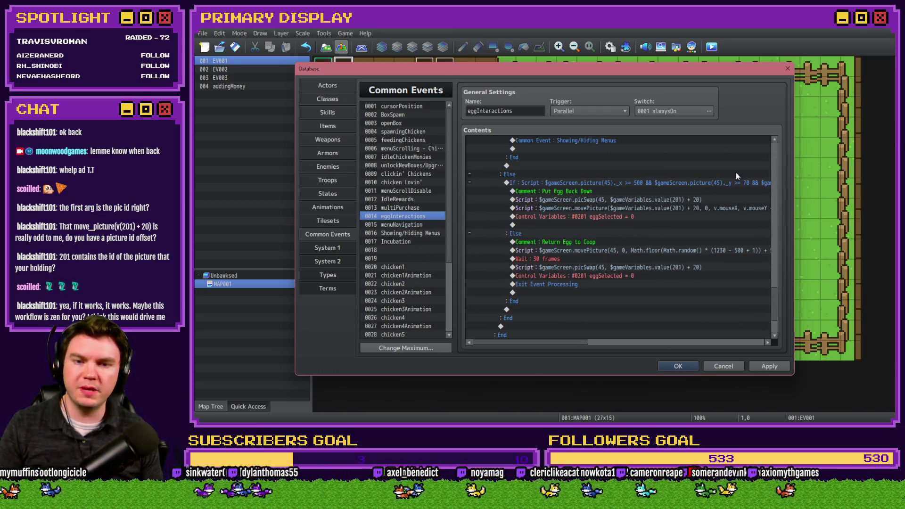
pyautogui.click(647, 209)
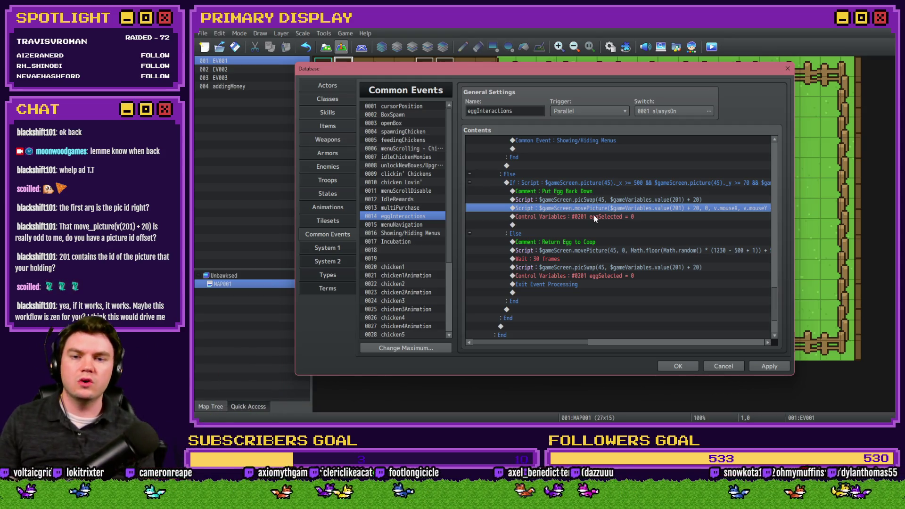
pyautogui.click(605, 200)
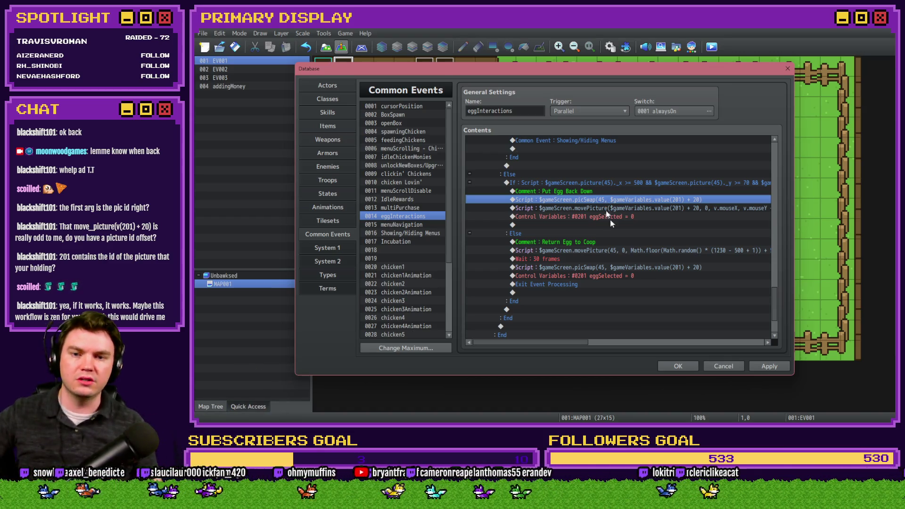
# - Open SRD_HighAFPicturesMZ.js from the Unbawksed js\plugins folder in the text editor
pyautogui.hotkey('alt', 'Tab')
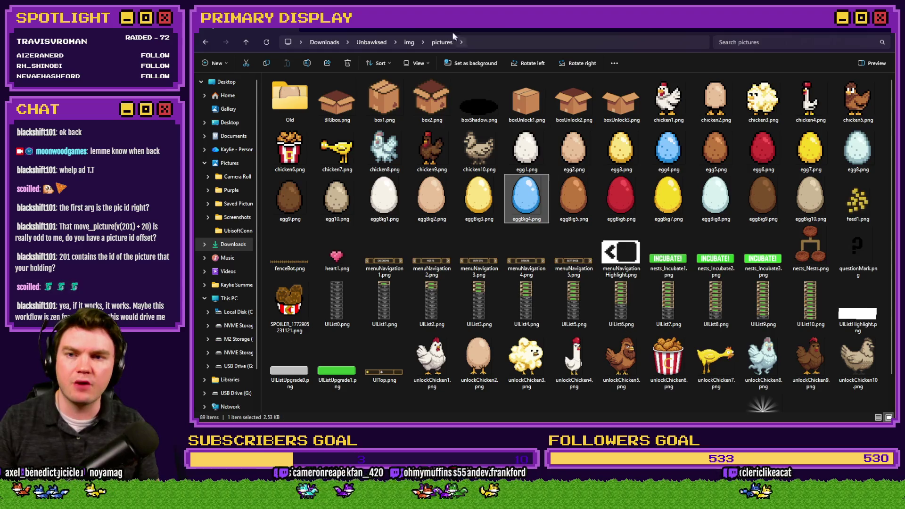
pyautogui.click(372, 42)
pyautogui.doubleClick(296, 97)
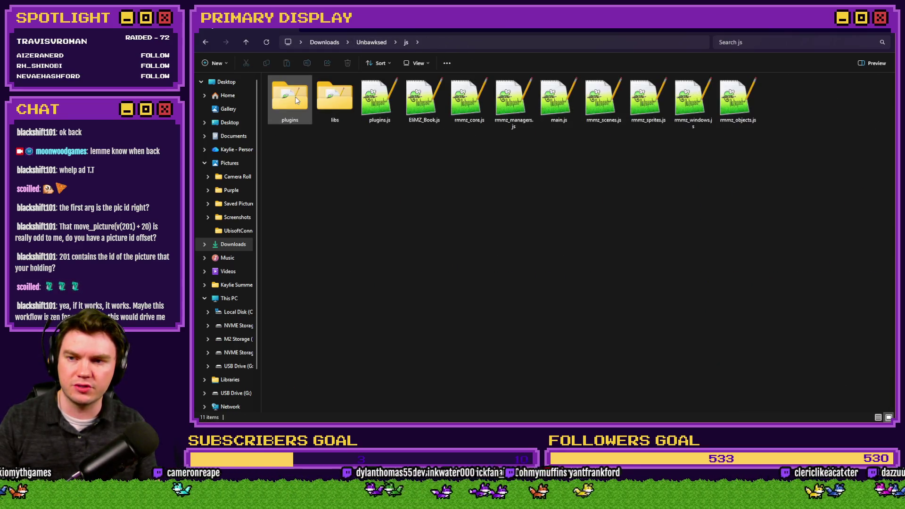
pyautogui.doubleClick(296, 98)
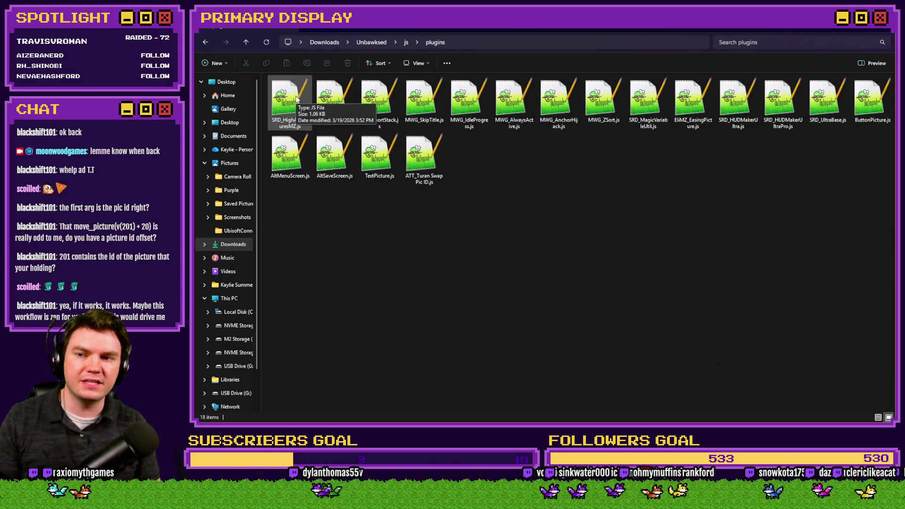
pyautogui.doubleClick(291, 94)
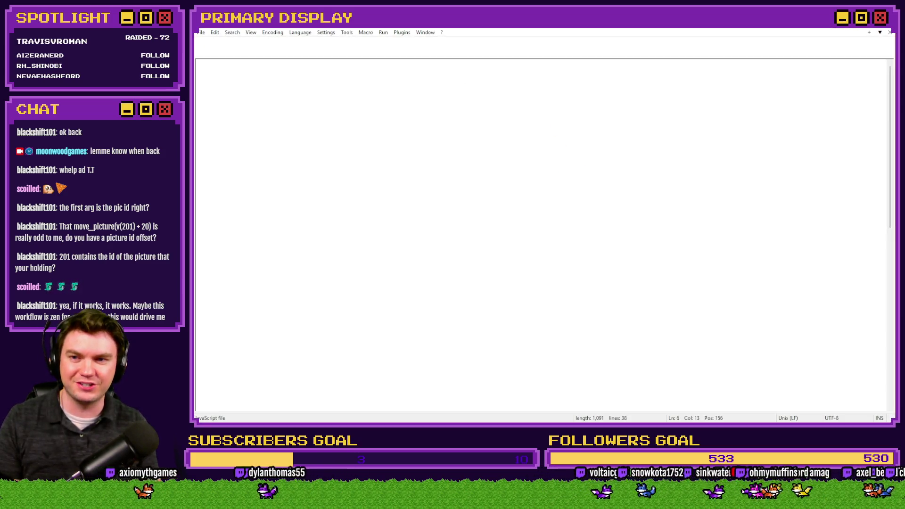
# - Change the highPictureIds list to 41, 42, 43, 45, then close RPG Maker's Database with OK
pyautogui.doubleClick(277, 115)
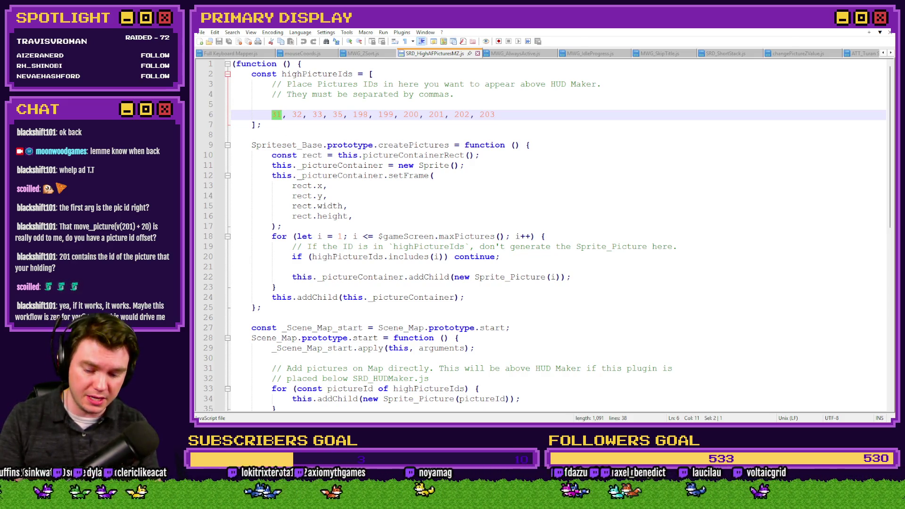
pyautogui.write('41')
pyautogui.doubleClick(297, 115)
pyautogui.write('42')
pyautogui.press('BackSpace')
pyautogui.write('4')
pyautogui.doubleClick(338, 115)
pyautogui.write('45')
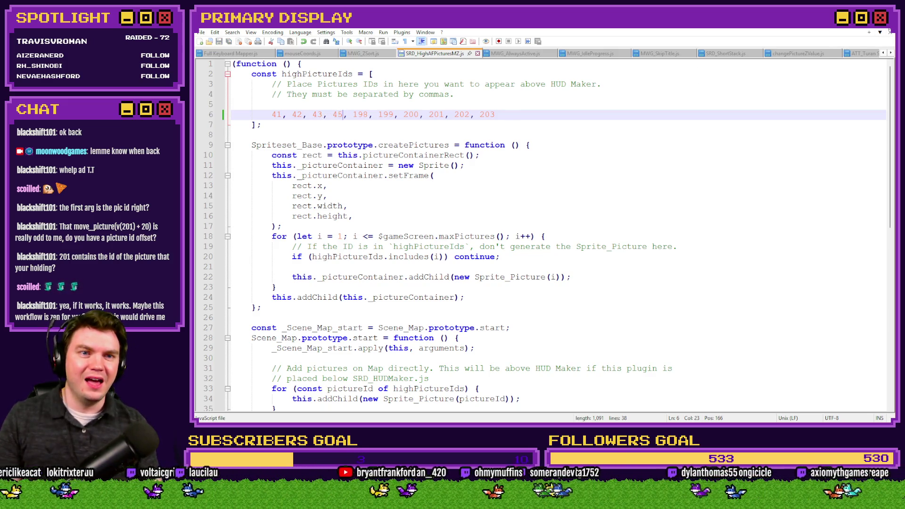
pyautogui.hotkey('alt', 'Tab')
pyautogui.hotkey('alt', 'Tab')
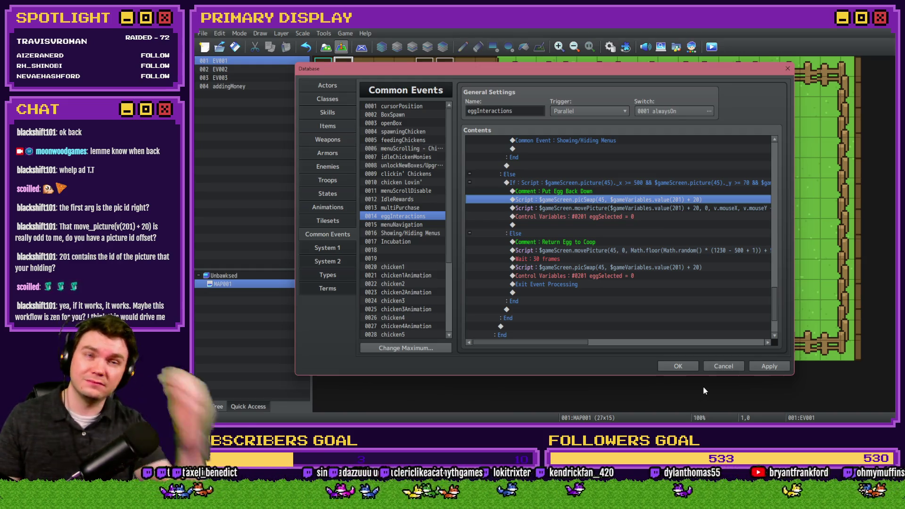
pyautogui.click(678, 366)
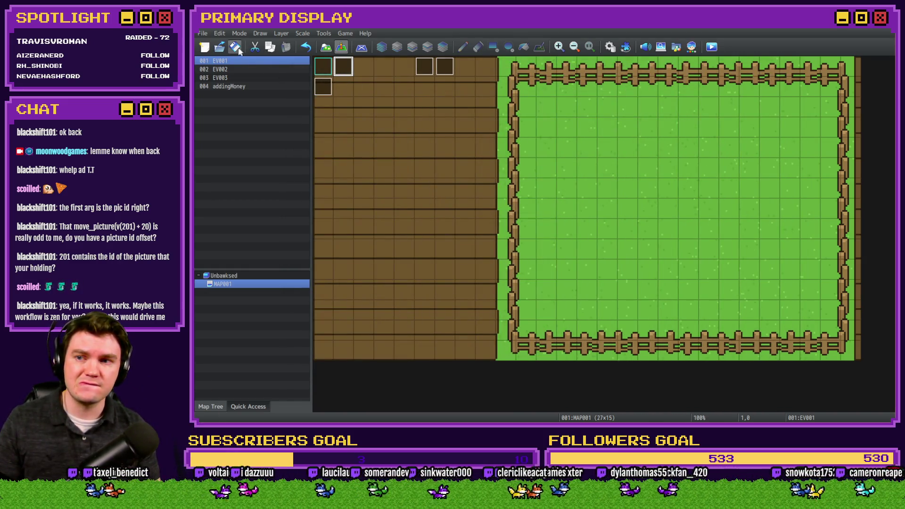
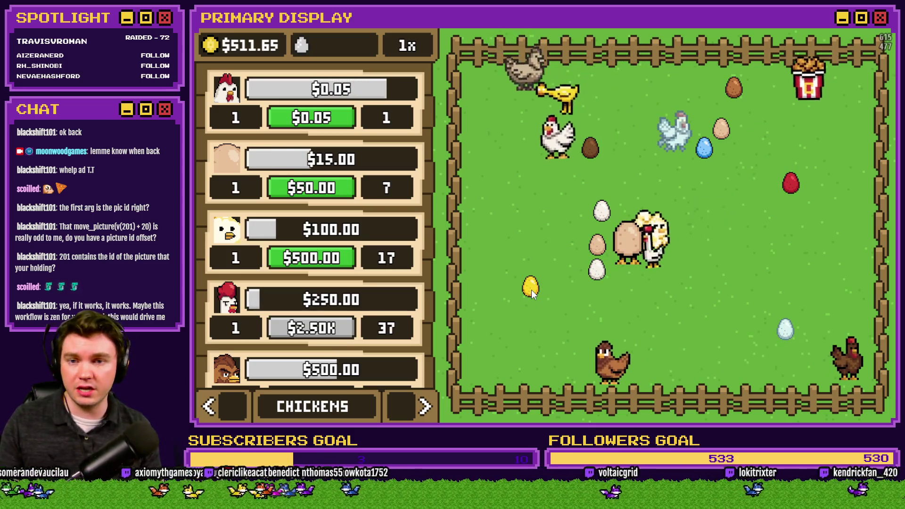
# - Drag the golden egg around the pen, then switch the shop panel from Chickens to Nests
pyautogui.moveTo(539, 321)
pyautogui.mouseDown()
pyautogui.moveTo(609, 276)
pyautogui.moveTo(670, 286)
pyautogui.moveTo(596, 188)
pyautogui.moveTo(543, 208)
pyautogui.moveTo(542, 131)
pyautogui.moveTo(290, 110)
pyautogui.moveTo(267, 58)
pyautogui.moveTo(219, 43)
pyautogui.mouseUp()
pyautogui.moveTo(323, 230)
pyautogui.mouseDown()
pyautogui.moveTo(284, 268)
pyautogui.moveTo(258, 242)
pyautogui.moveTo(573, 226)
pyautogui.moveTo(536, 188)
pyautogui.moveTo(649, 156)
pyautogui.moveTo(681, 213)
pyautogui.mouseUp()
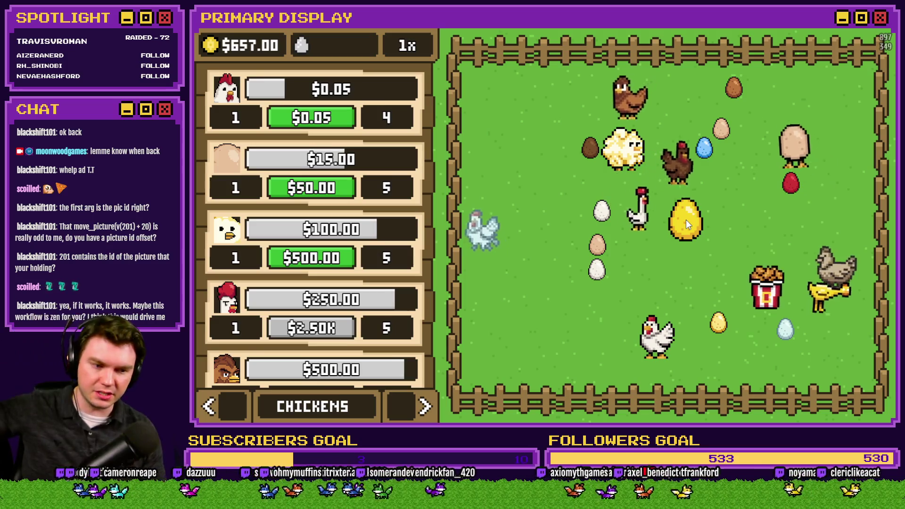
pyautogui.moveTo(686, 220)
pyautogui.mouseDown()
pyautogui.moveTo(683, 231)
pyautogui.moveTo(356, 157)
pyautogui.moveTo(285, 81)
pyautogui.moveTo(560, 251)
pyautogui.moveTo(673, 208)
pyautogui.mouseUp()
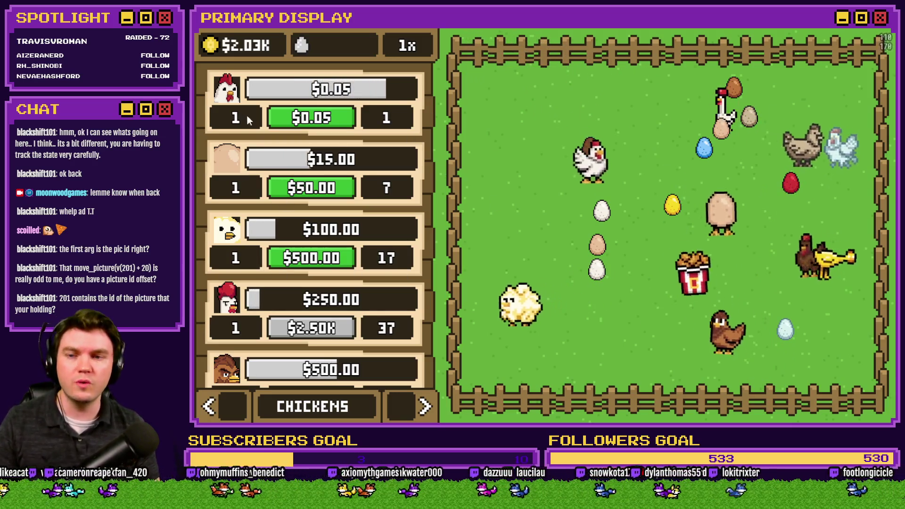
pyautogui.click(409, 404)
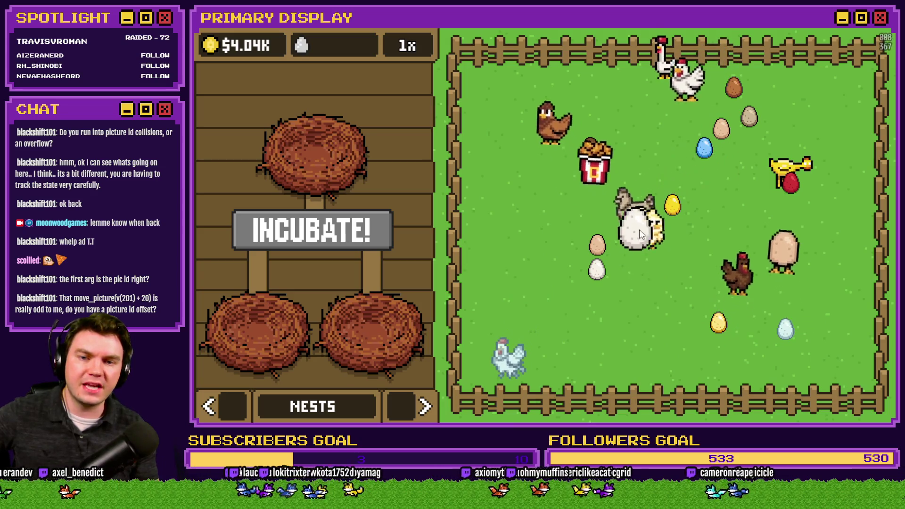
# - Drag white eggs around the pen to watch them grow and shrink, then close the playtest
pyautogui.moveTo(662, 235); pyautogui.dragTo(705, 137)
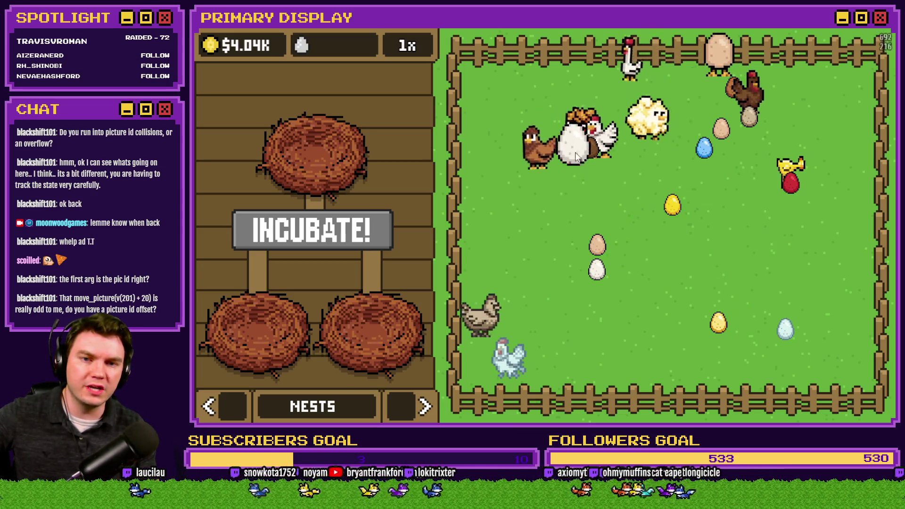
pyautogui.moveTo(762, 137)
pyautogui.mouseDown()
pyautogui.moveTo(724, 149)
pyautogui.moveTo(638, 150)
pyautogui.moveTo(653, 203)
pyautogui.mouseUp()
pyautogui.moveTo(658, 138); pyautogui.dragTo(655, 136)
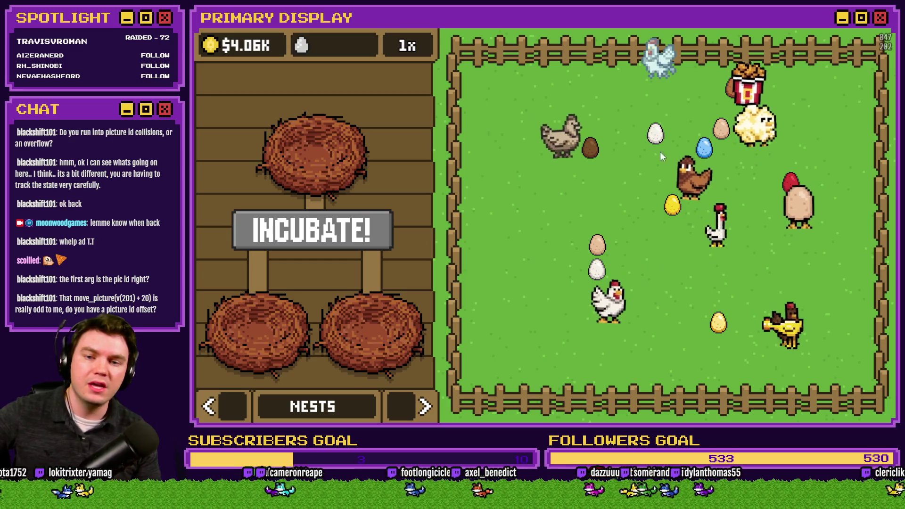
pyautogui.moveTo(597, 270)
pyautogui.mouseDown()
pyautogui.moveTo(719, 223)
pyautogui.moveTo(637, 159)
pyautogui.moveTo(642, 167)
pyautogui.moveTo(618, 177)
pyautogui.moveTo(634, 200)
pyautogui.moveTo(653, 119)
pyautogui.moveTo(640, 111)
pyautogui.moveTo(640, 158)
pyautogui.moveTo(618, 172)
pyautogui.moveTo(644, 204)
pyautogui.mouseUp()
pyautogui.moveTo(646, 166)
pyautogui.mouseDown()
pyautogui.moveTo(649, 157)
pyautogui.moveTo(666, 159)
pyautogui.moveTo(679, 137)
pyautogui.mouseUp()
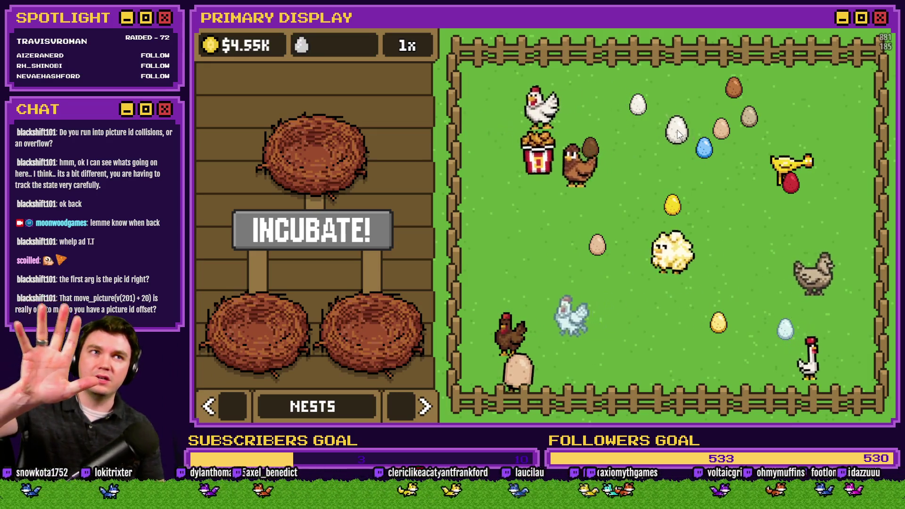
pyautogui.moveTo(646, 116); pyautogui.dragTo(631, 166)
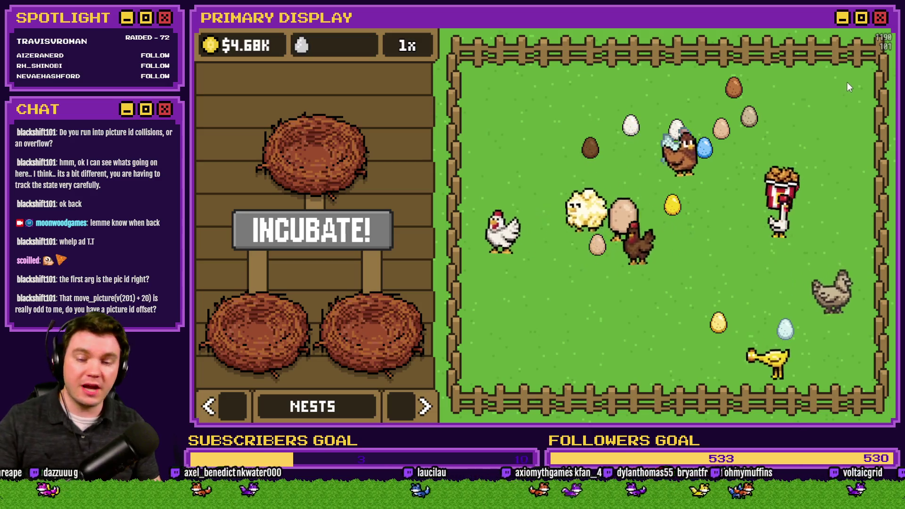
pyautogui.hotkey('alt', 'F4')
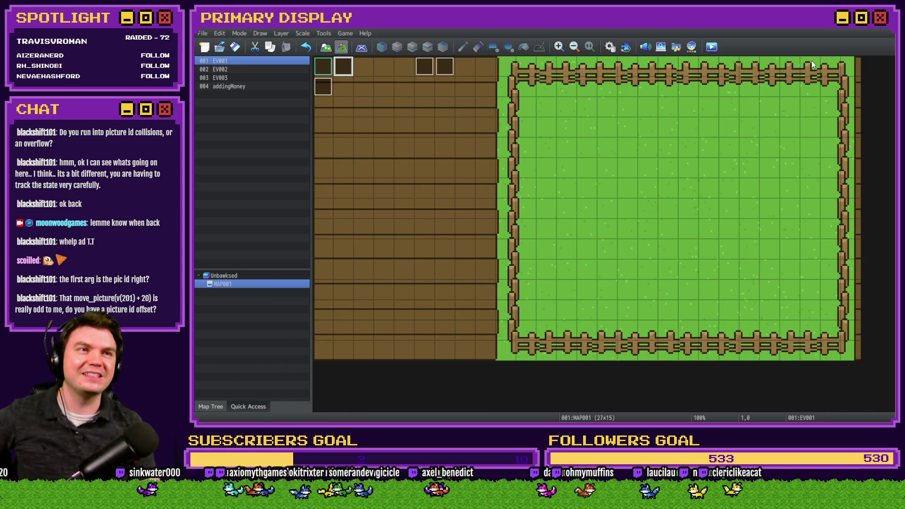
pyautogui.click(711, 48)
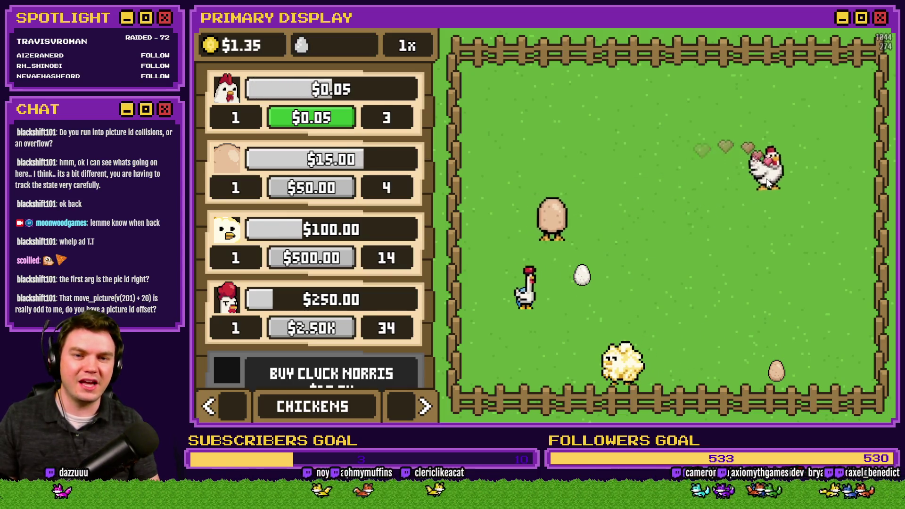
pyautogui.moveTo(725, 160)
pyautogui.mouseDown()
pyautogui.moveTo(571, 97)
pyautogui.moveTo(573, 90)
pyautogui.moveTo(754, 266)
pyautogui.moveTo(844, 370)
pyautogui.moveTo(780, 182)
pyautogui.mouseUp()
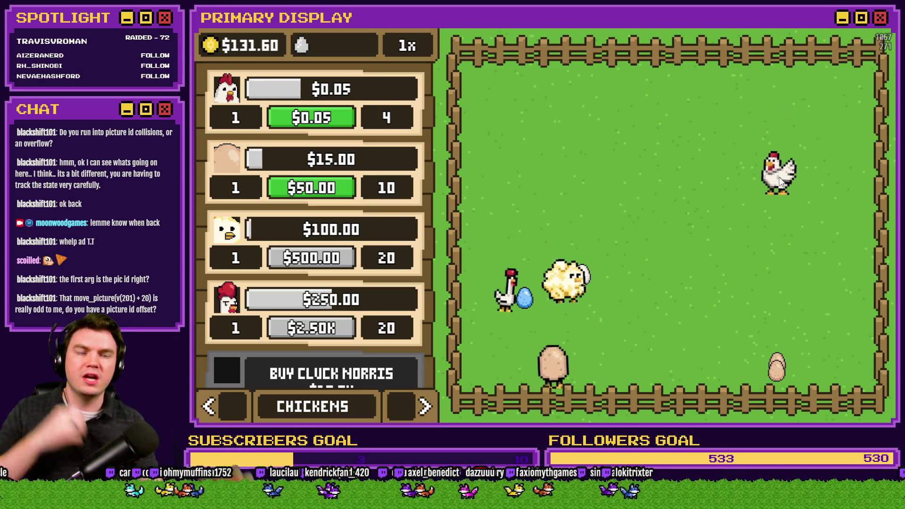
pyautogui.moveTo(780, 182); pyautogui.dragTo(781, 182)
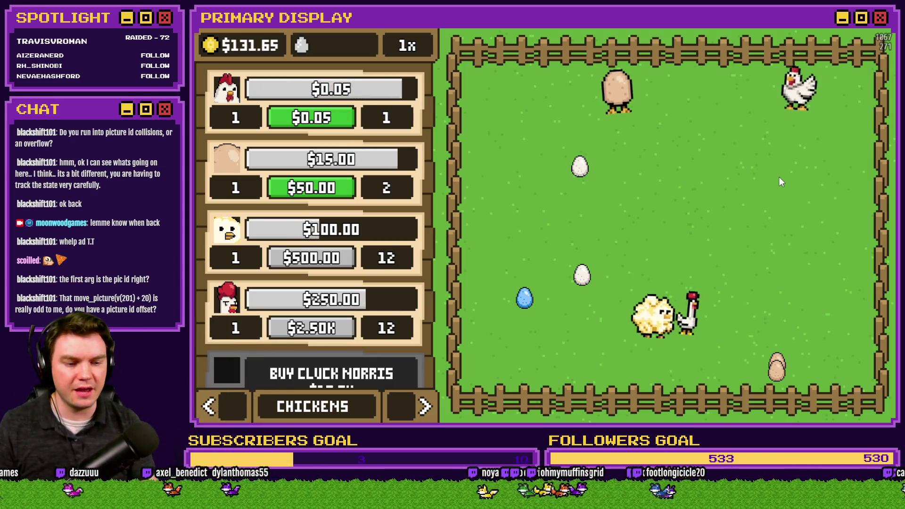
pyautogui.press('F4')
pyautogui.click(807, 60)
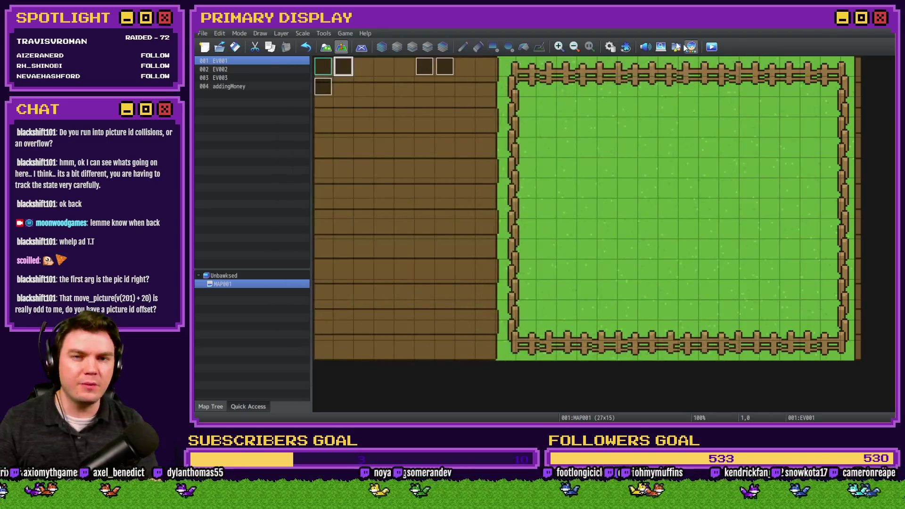
# - Review Common Events in the Database, close it with OK, then reopen it on Animations
pyautogui.click(610, 47)
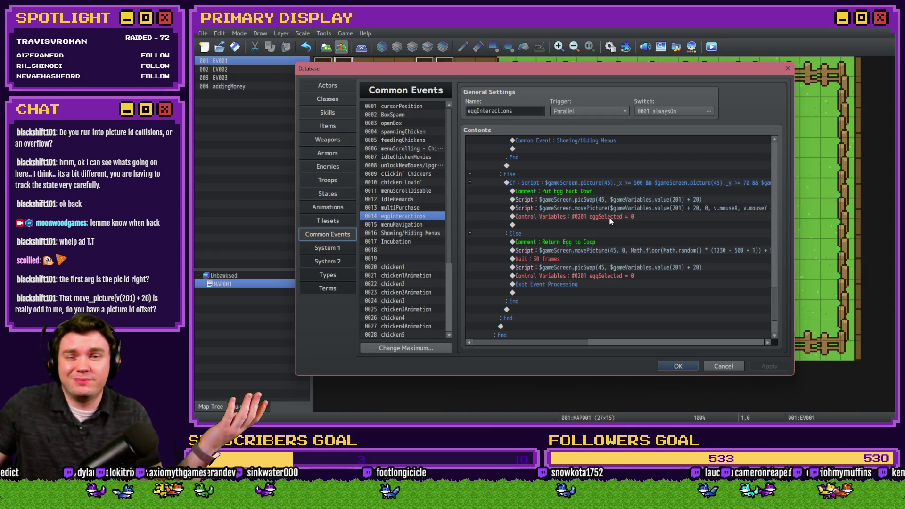
pyautogui.scroll(-2, 608, 216)
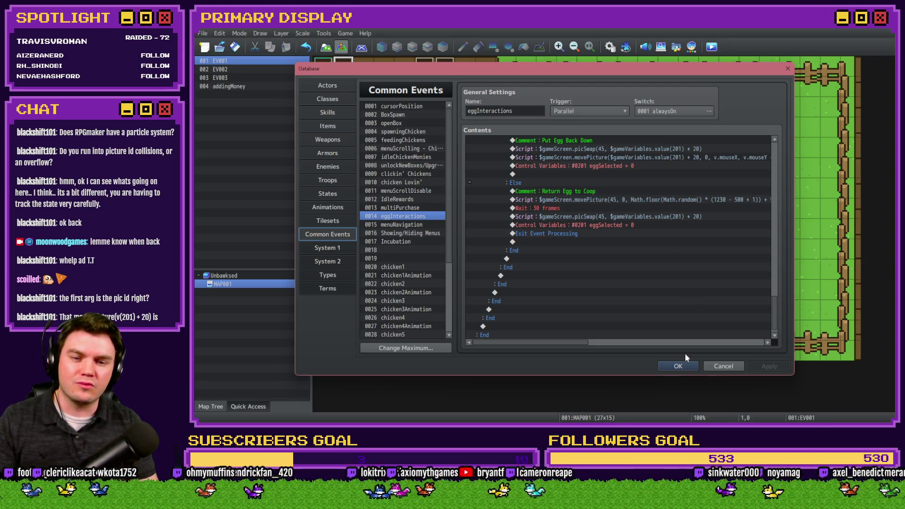
pyautogui.click(678, 366)
pyautogui.click(611, 47)
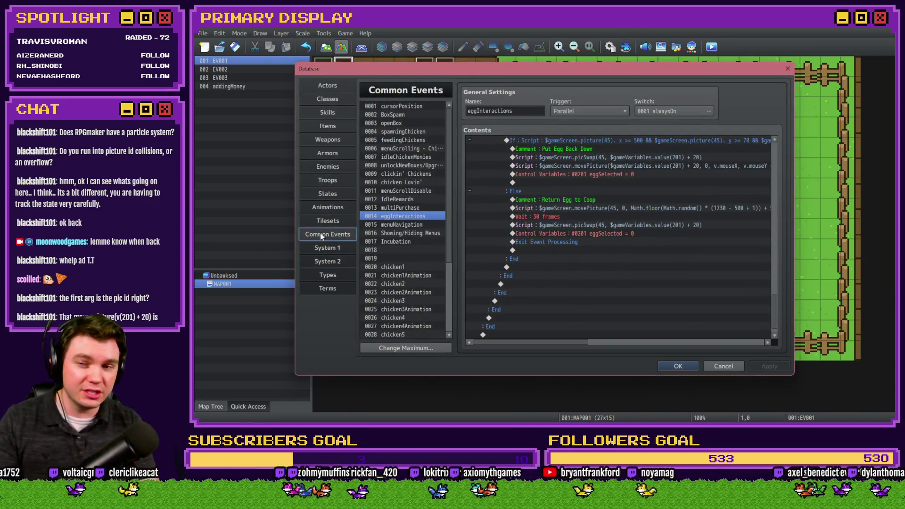
pyautogui.click(338, 210)
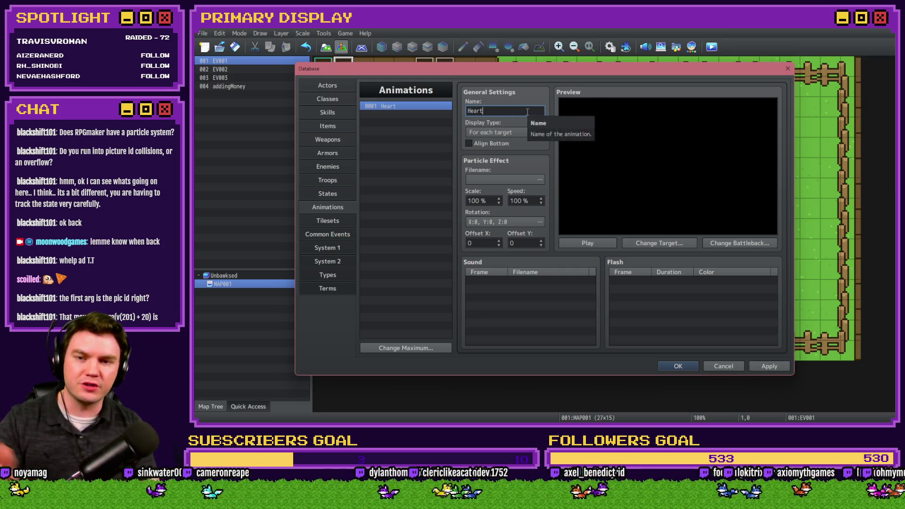
# - Preview several particle effects and set CureAll1 as the Heart animation's particle effect
pyautogui.click(512, 180)
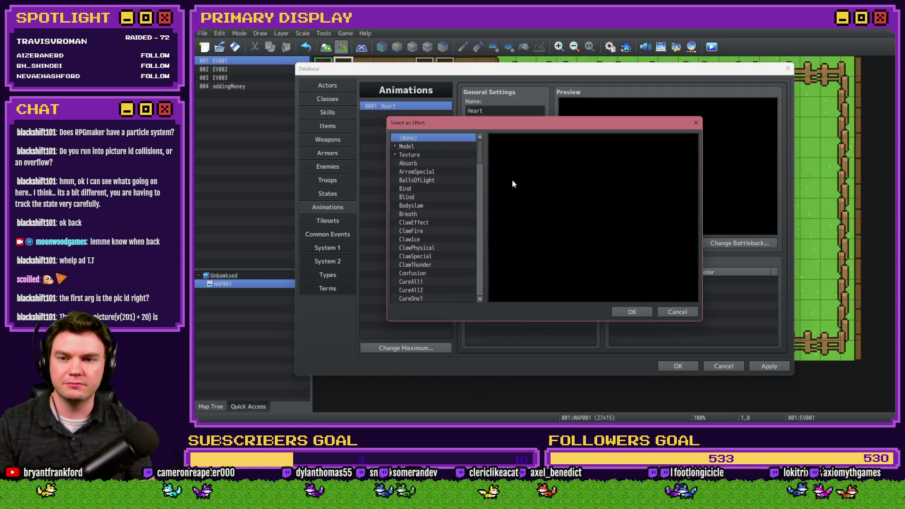
pyautogui.click(427, 163)
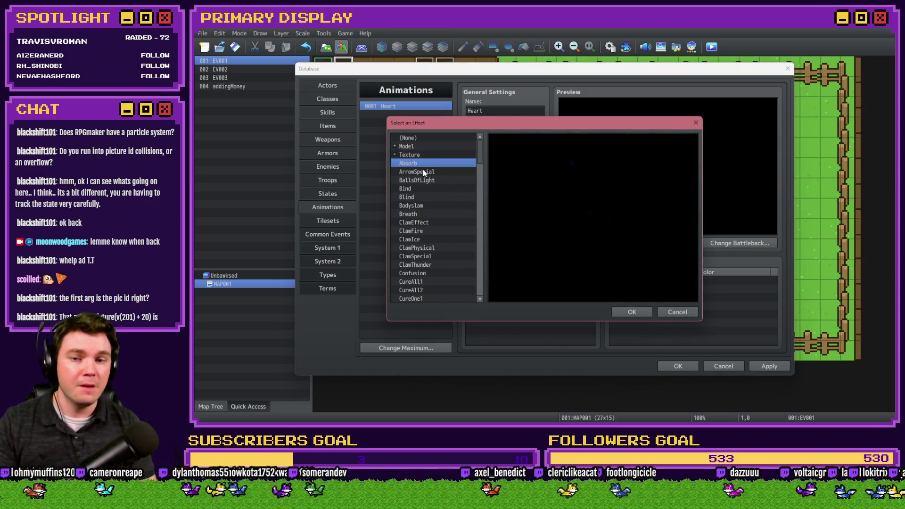
pyautogui.click(426, 204)
pyautogui.click(427, 222)
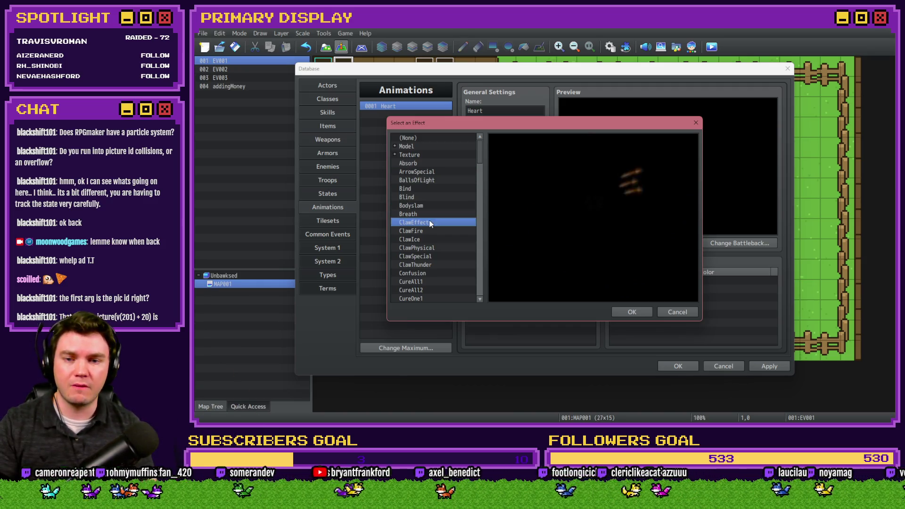
pyautogui.click(429, 257)
pyautogui.click(434, 279)
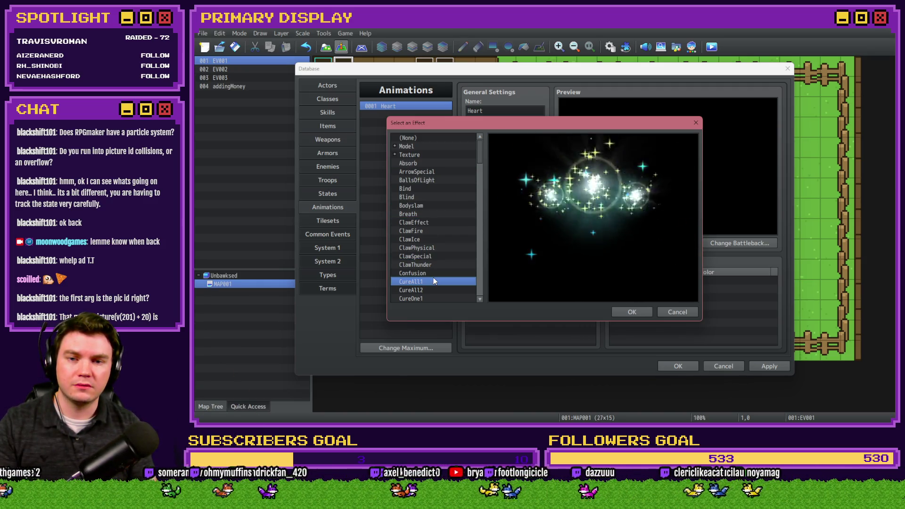
pyautogui.click(634, 312)
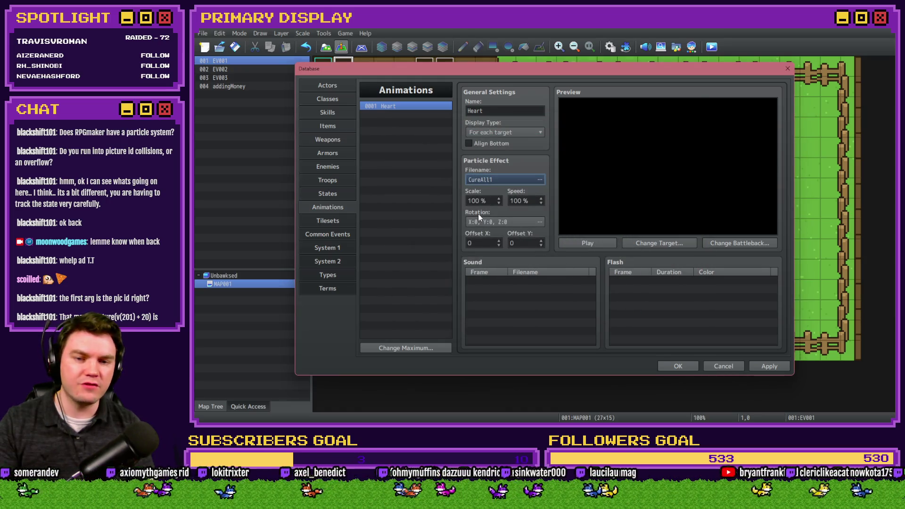
# - Browse further down the effect list and switch the particle effect to LightOne2
pyautogui.click(499, 131)
pyautogui.click(499, 131)
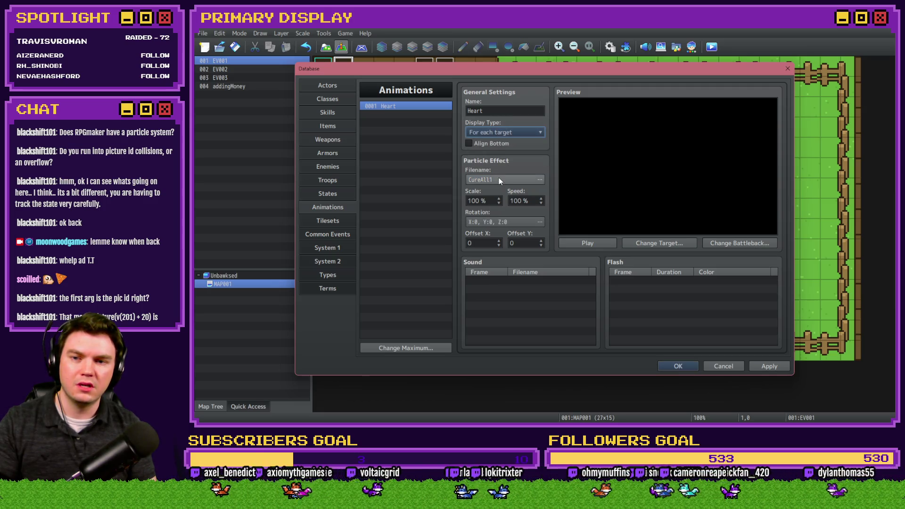
pyautogui.click(499, 180)
pyautogui.scroll(-5, 483, 167)
pyautogui.click(432, 226)
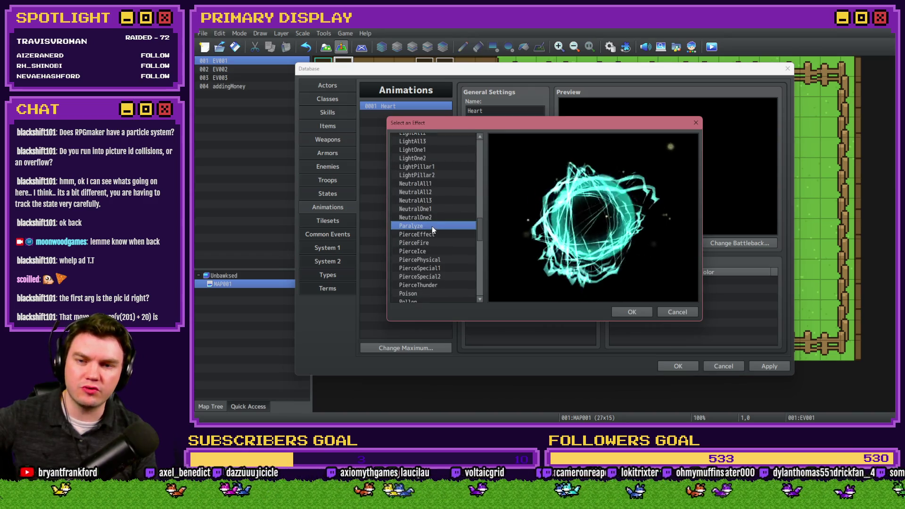
pyautogui.click(437, 183)
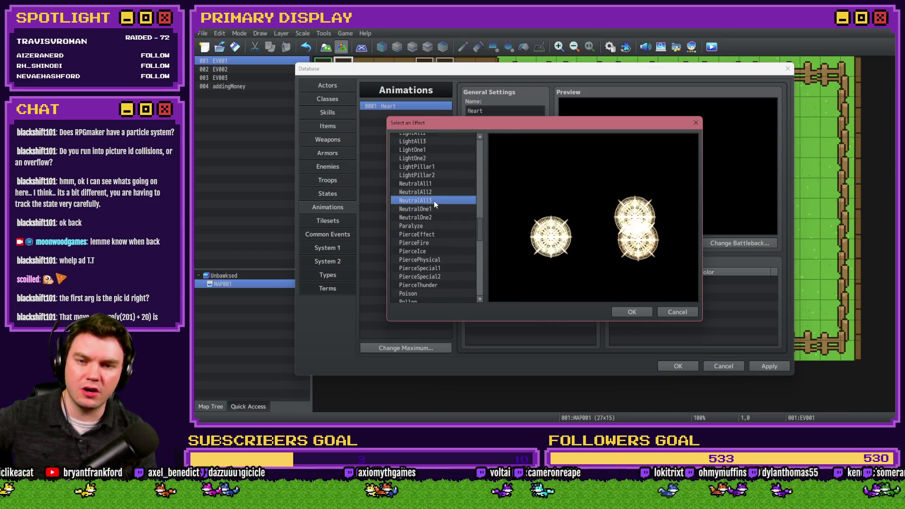
pyautogui.click(437, 174)
pyautogui.click(436, 167)
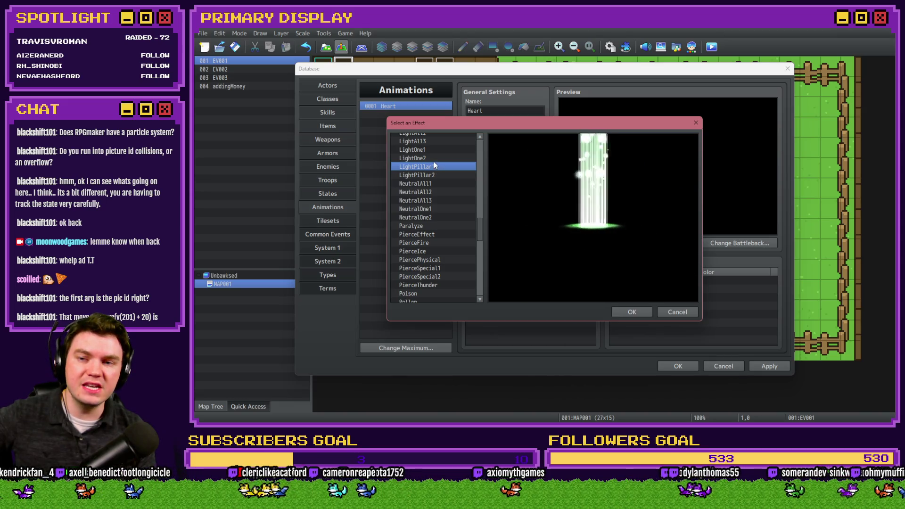
pyautogui.click(433, 158)
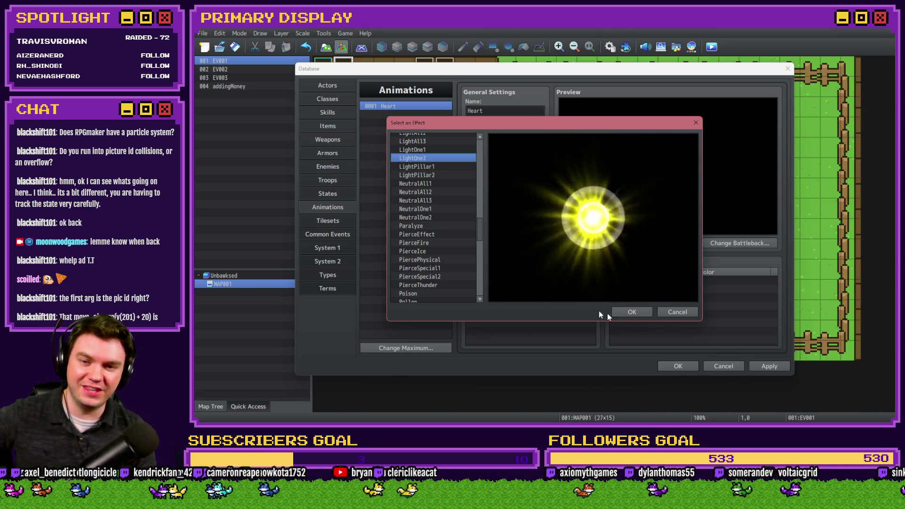
pyautogui.click(629, 312)
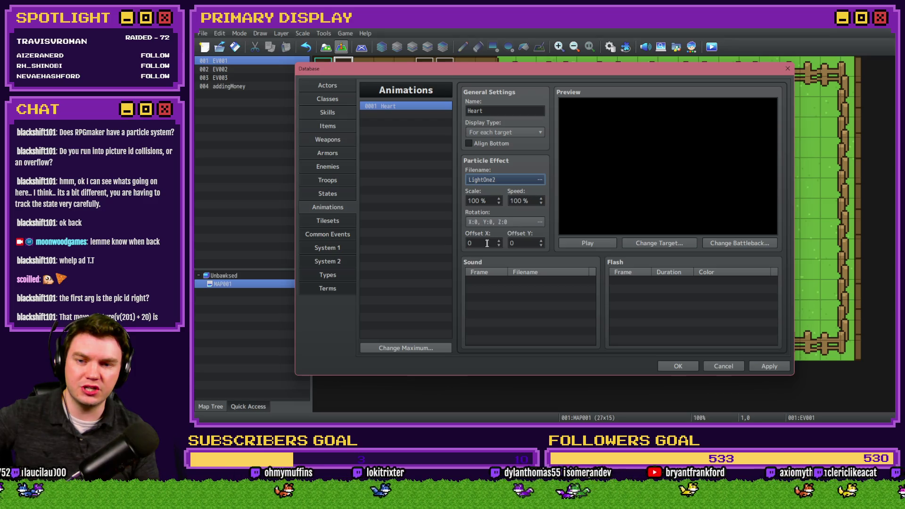
# - Play the animation preview, then replace the LightOne2 particle effect with Absorb
pyautogui.click(589, 243)
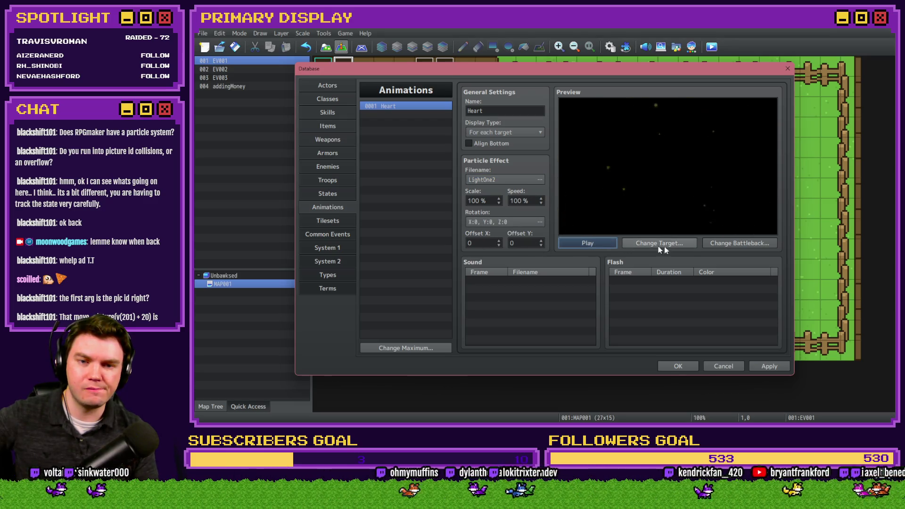
pyautogui.click(526, 286)
pyautogui.click(507, 132)
pyautogui.click(505, 149)
pyautogui.click(540, 180)
pyautogui.scroll(15, 481, 160)
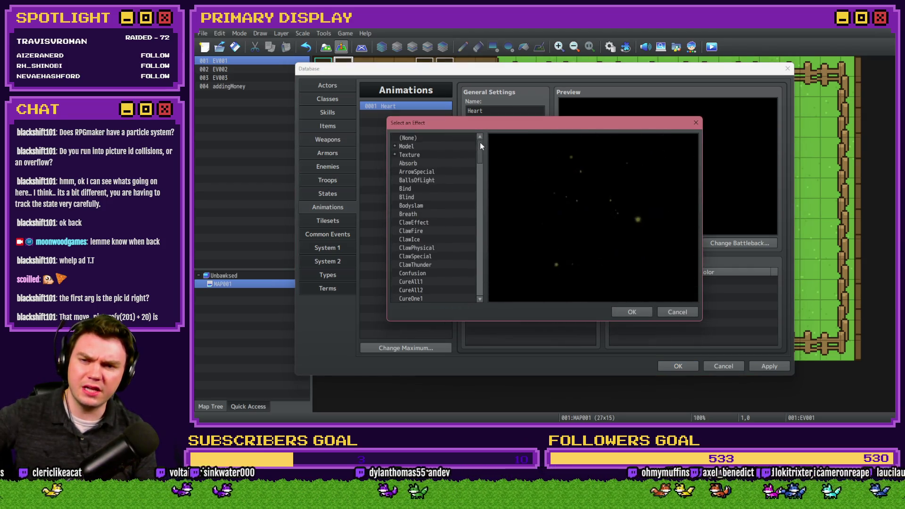
pyautogui.click(395, 154)
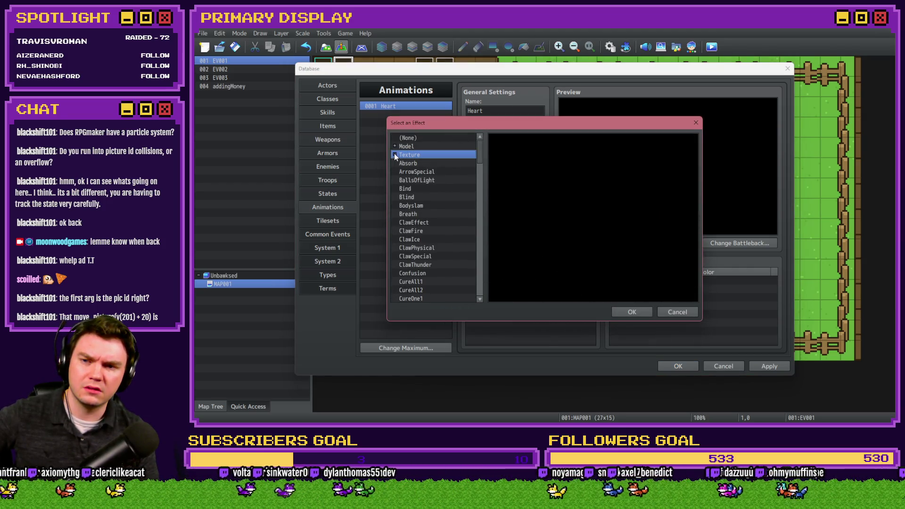
pyautogui.click(395, 145)
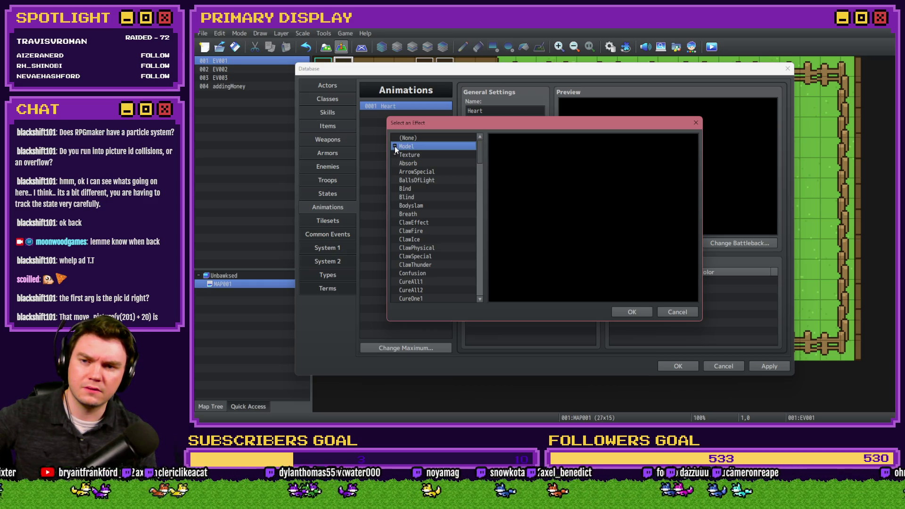
pyautogui.click(409, 164)
pyautogui.click(410, 248)
pyautogui.click(415, 163)
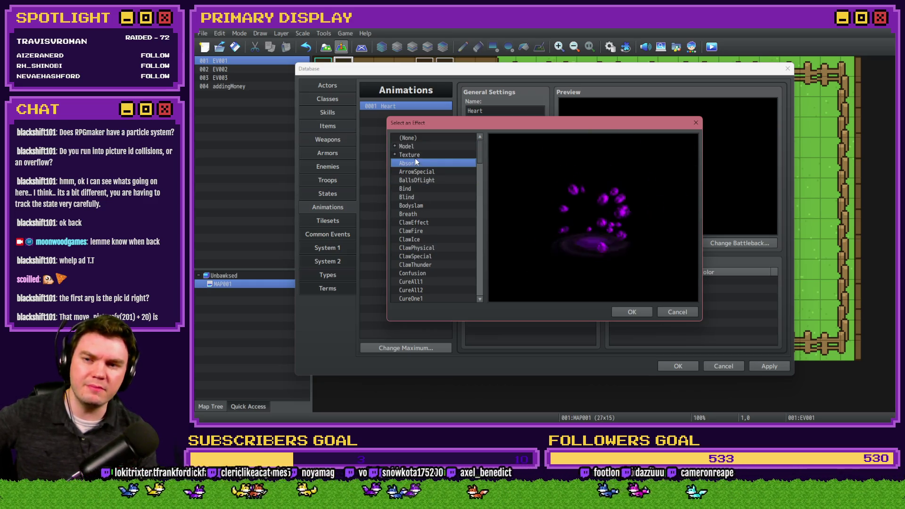
pyautogui.click(634, 313)
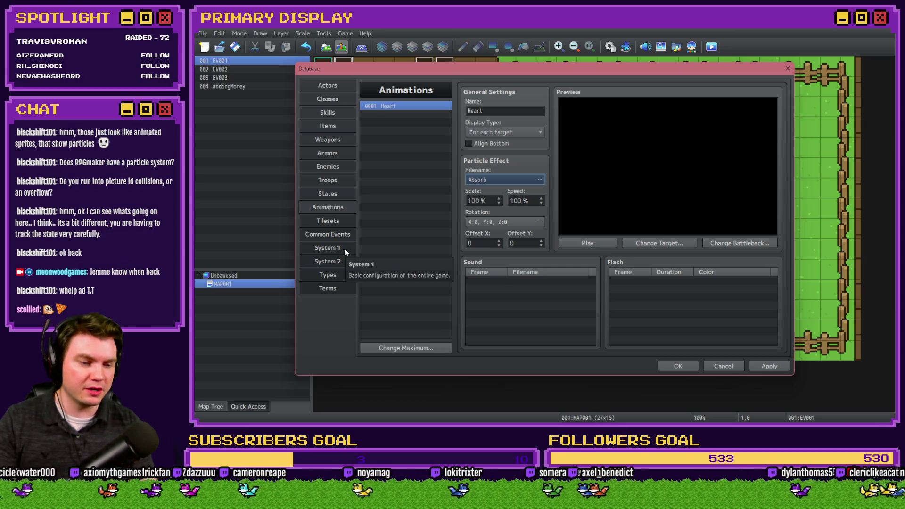
# - Preview Shout and Silence, then set SlashEffect as the Heart animation's particle effect
pyautogui.click(507, 179)
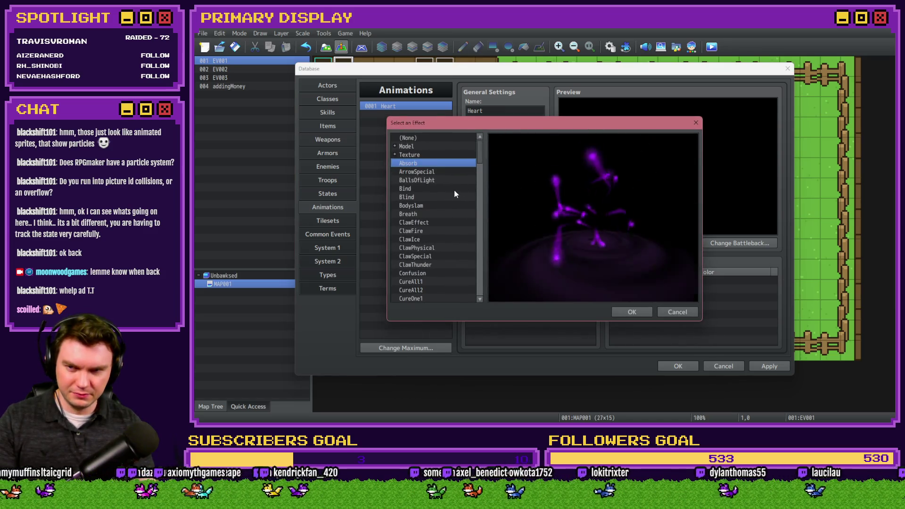
pyautogui.moveTo(477, 159); pyautogui.dragTo(476, 263)
pyautogui.click(433, 223)
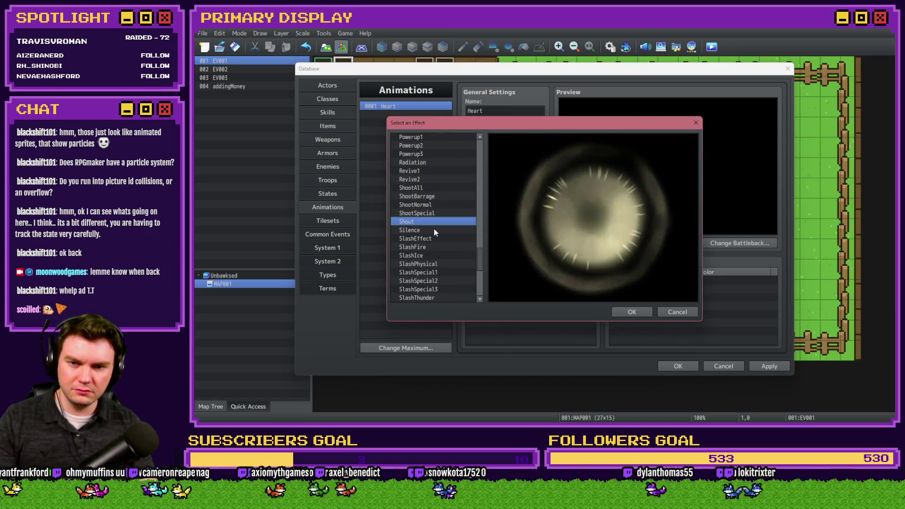
pyautogui.click(433, 230)
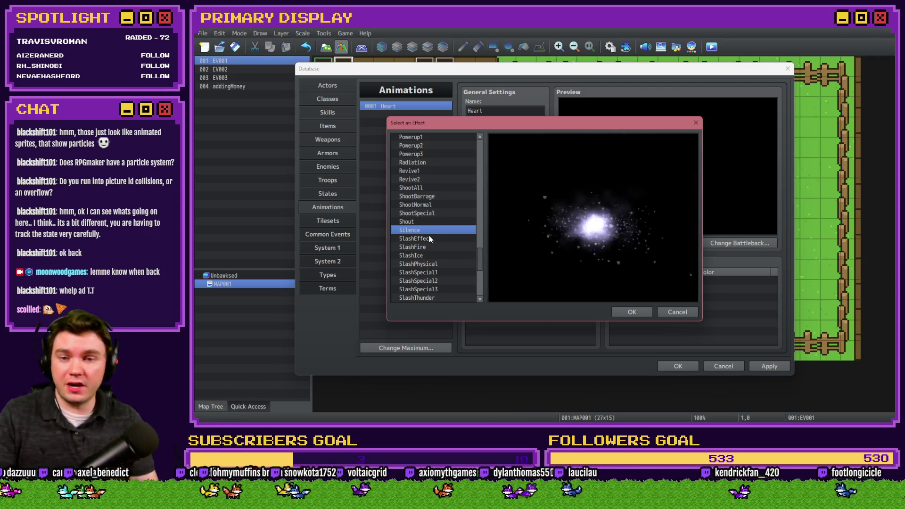
pyautogui.click(429, 238)
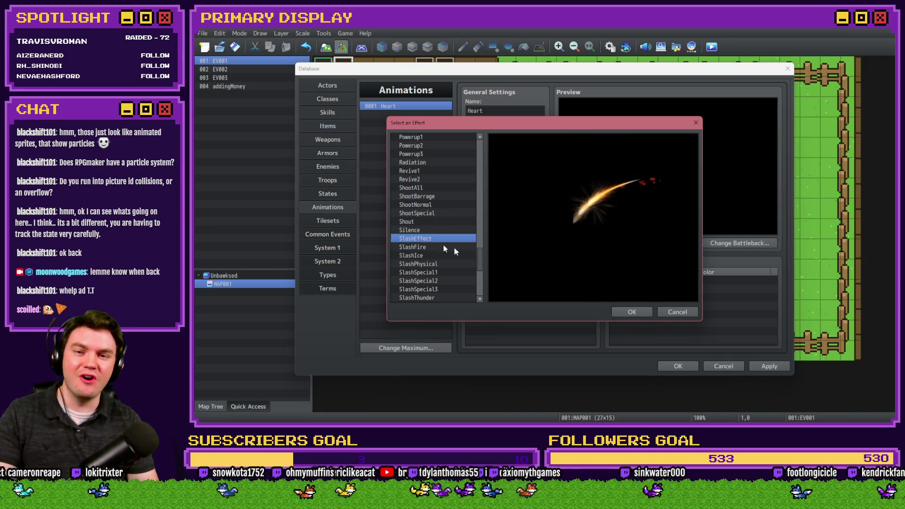
pyautogui.click(627, 311)
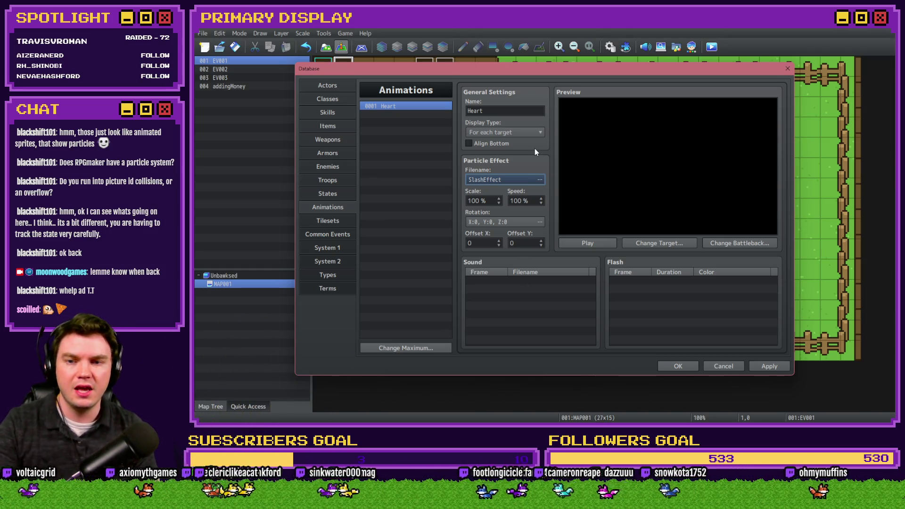
# - Compare SlashSpecial1–3, SlashPhysical and SlashThunder, then cancel to keep SlashEffect
pyautogui.click(521, 181)
pyautogui.click(417, 253)
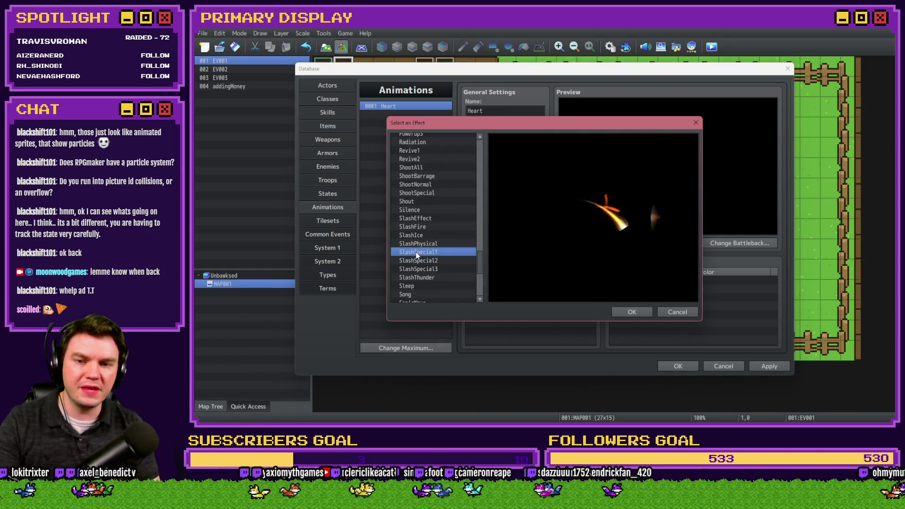
pyautogui.click(424, 245)
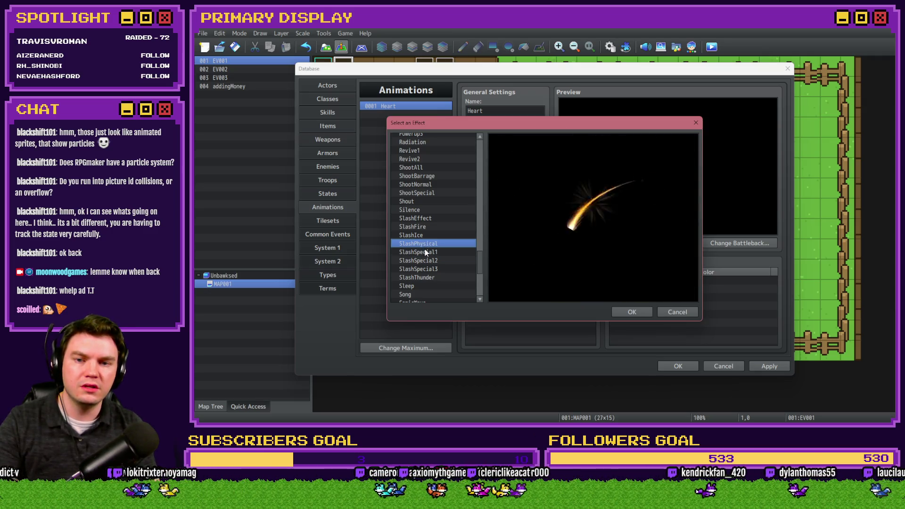
pyautogui.click(427, 261)
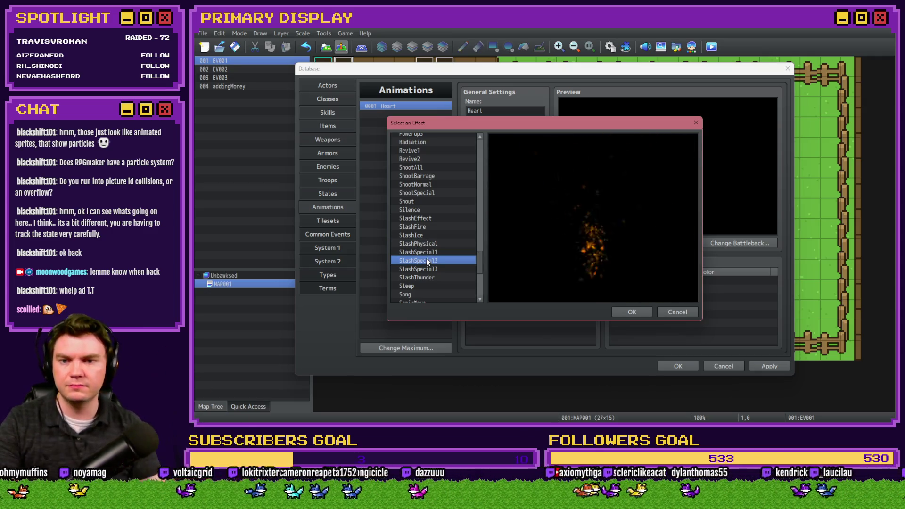
pyautogui.click(426, 270)
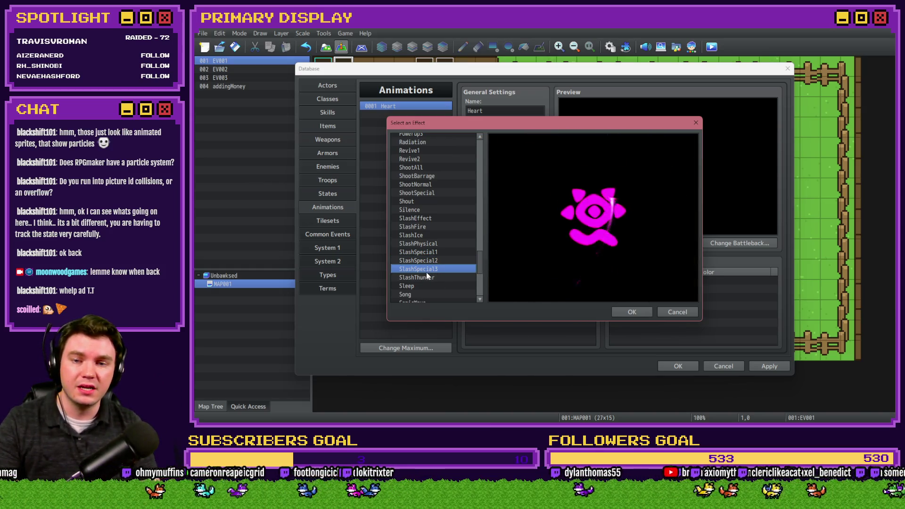
pyautogui.click(427, 277)
pyautogui.click(427, 270)
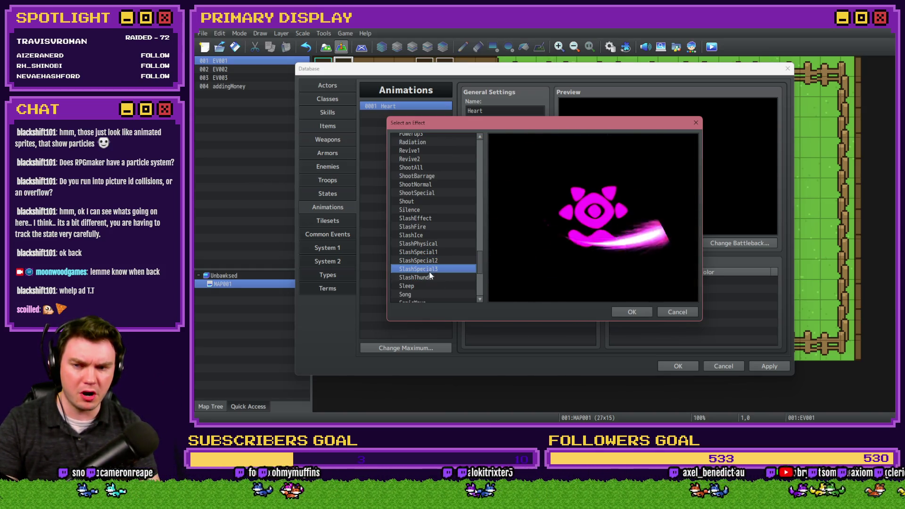
pyautogui.click(672, 311)
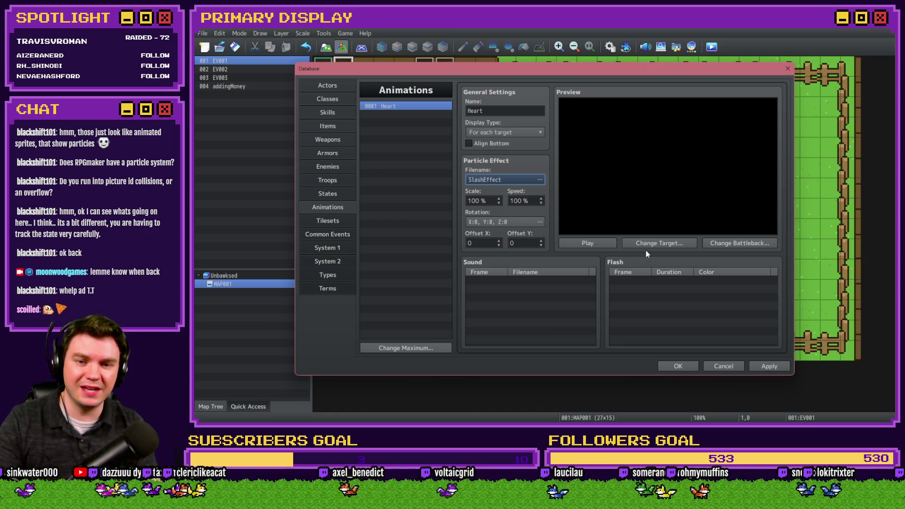
# - Play the SlashEffect preview, apply the animation changes, and view Common Events
pyautogui.click(672, 243)
pyautogui.click(674, 310)
pyautogui.click(611, 245)
pyautogui.click(764, 369)
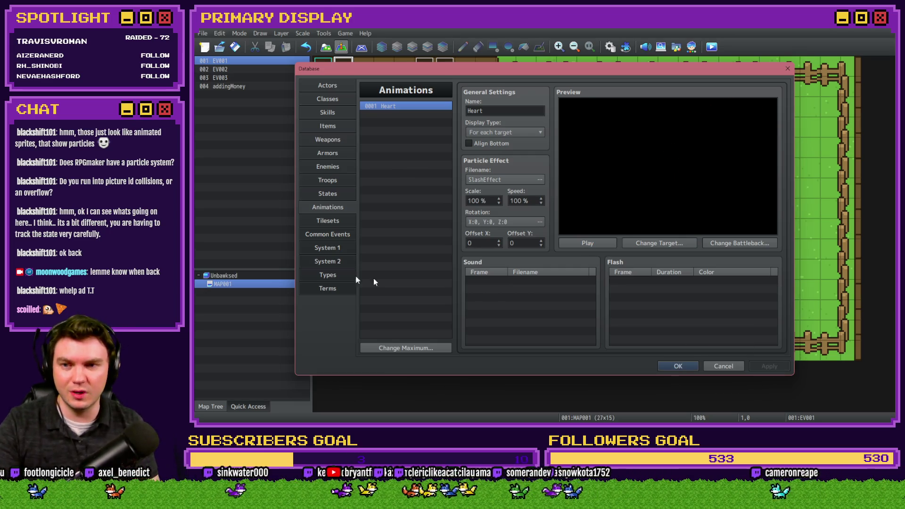
pyautogui.click(335, 240)
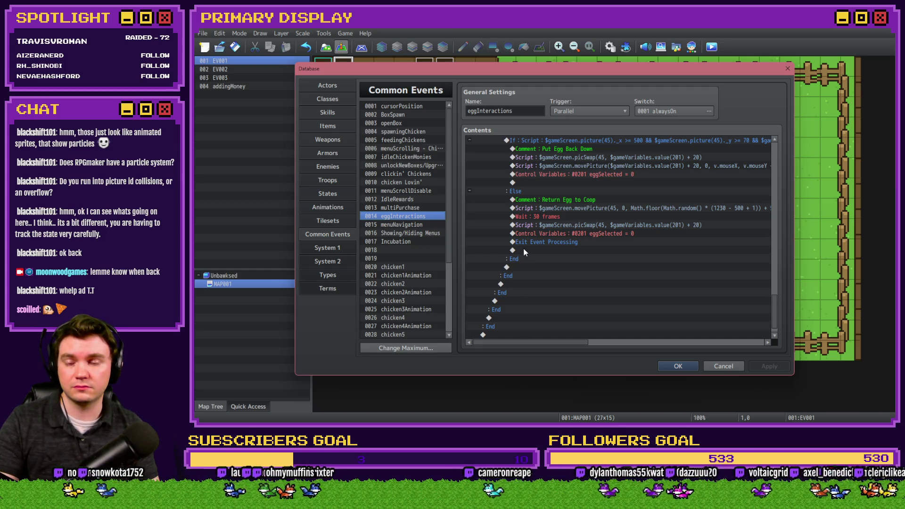
# - Inspect the 0020 chicken1 common event, close the Database, and start a playtest
pyautogui.click(418, 268)
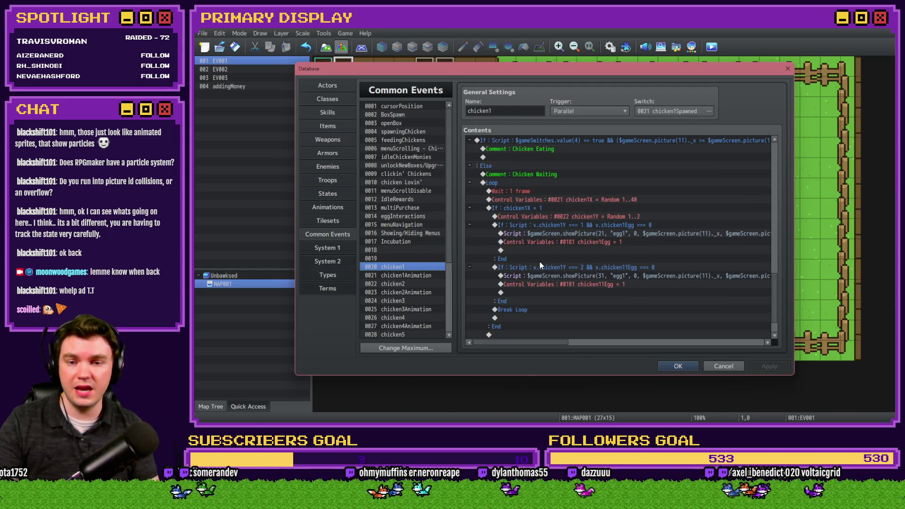
pyautogui.scroll(-2, 585, 286)
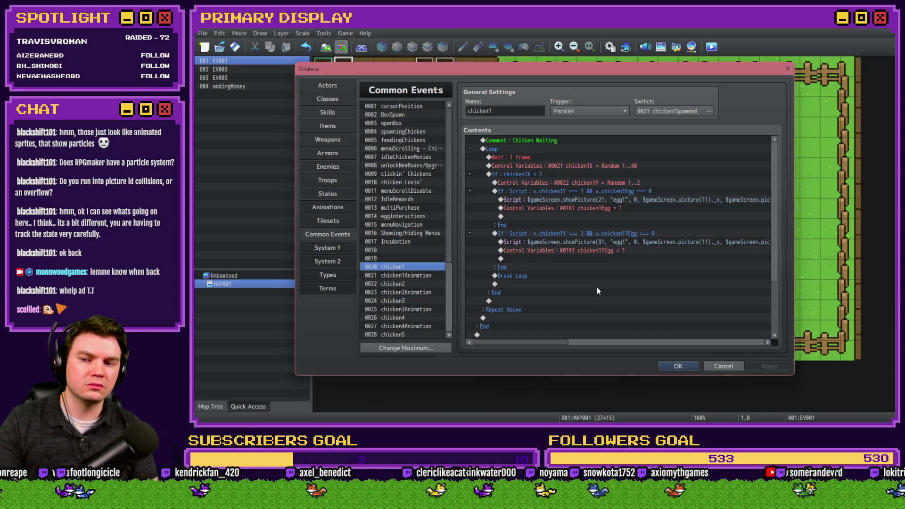
pyautogui.click(722, 364)
pyautogui.hotkey('ctrl', 'o')
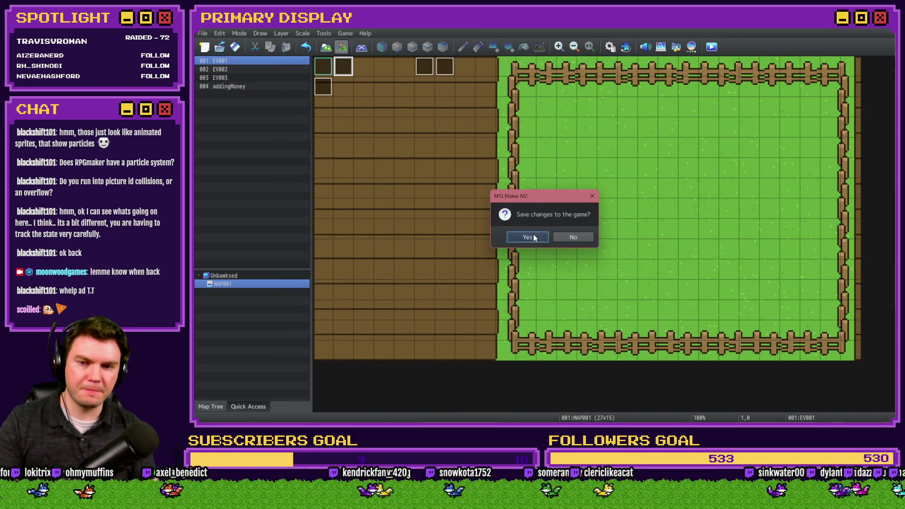
# - Save and playtest, drop a new egg into a nest to hit the picture 33 TypeError, then reopen Common Events
pyautogui.click(535, 239)
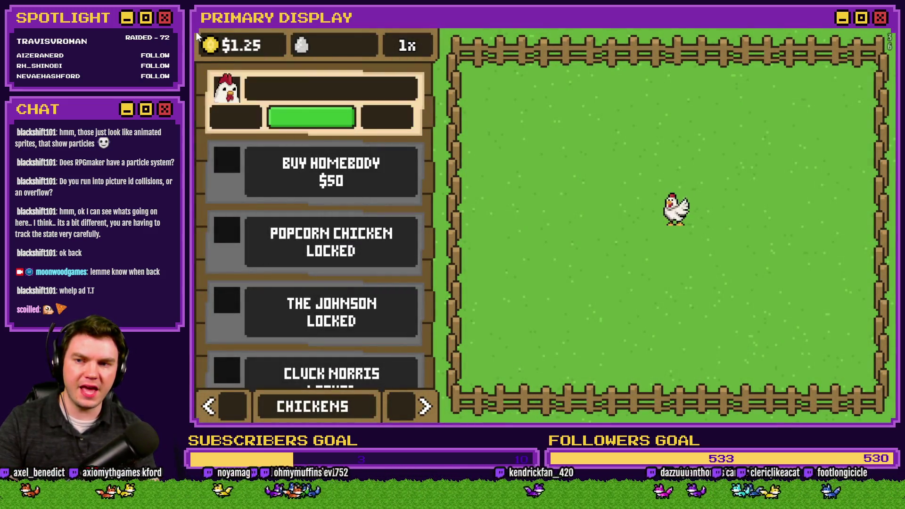
pyautogui.click(426, 408)
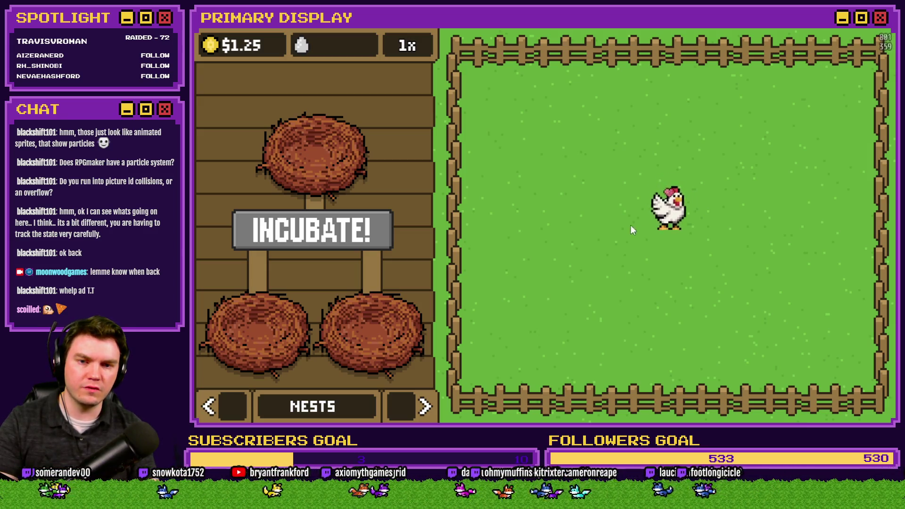
pyautogui.moveTo(647, 188)
pyautogui.mouseDown()
pyautogui.moveTo(570, 208)
pyautogui.moveTo(495, 273)
pyautogui.moveTo(247, 313)
pyautogui.mouseUp()
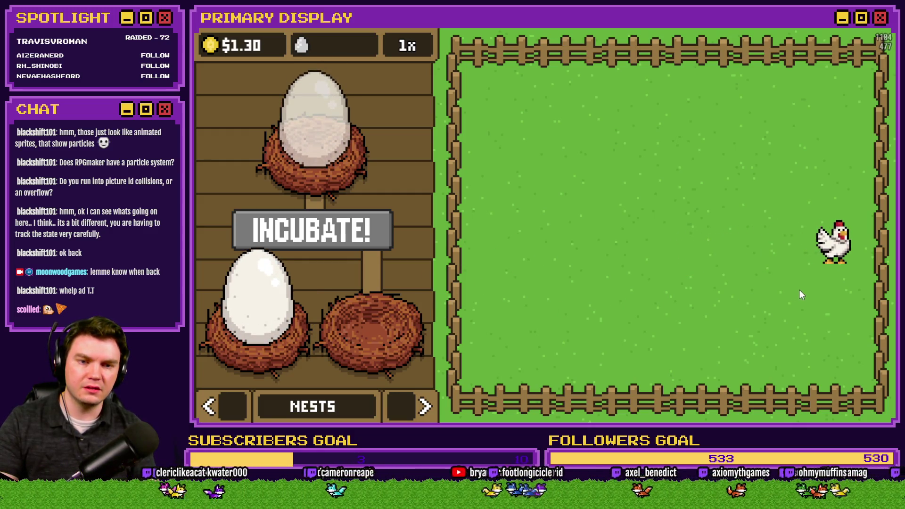
pyautogui.moveTo(828, 257)
pyautogui.mouseDown()
pyautogui.moveTo(519, 323)
pyautogui.moveTo(376, 313)
pyautogui.mouseUp()
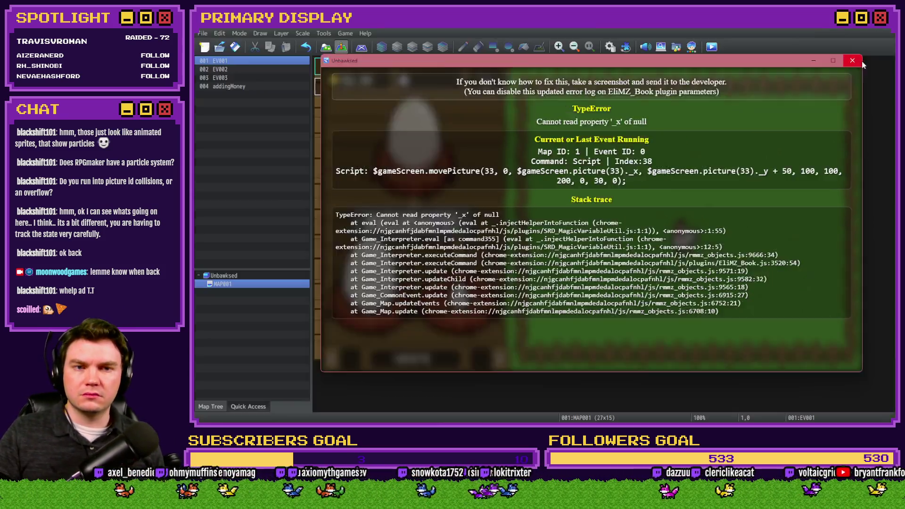
pyautogui.hotkey('alt', 'F4')
pyautogui.click(610, 46)
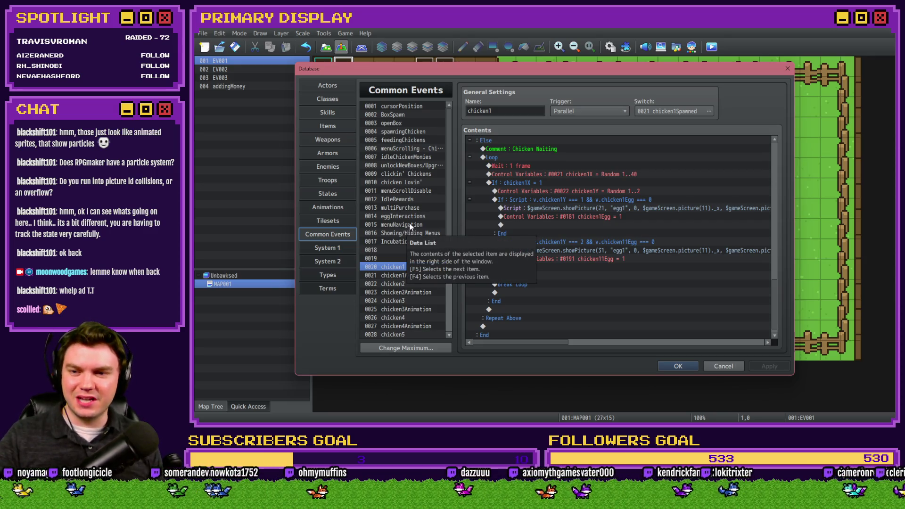
# - Open 0015 menuNavigation, then 0016 Showing/Hiding Menus, and scroll to its Nest 3 blocks
pyautogui.click(410, 226)
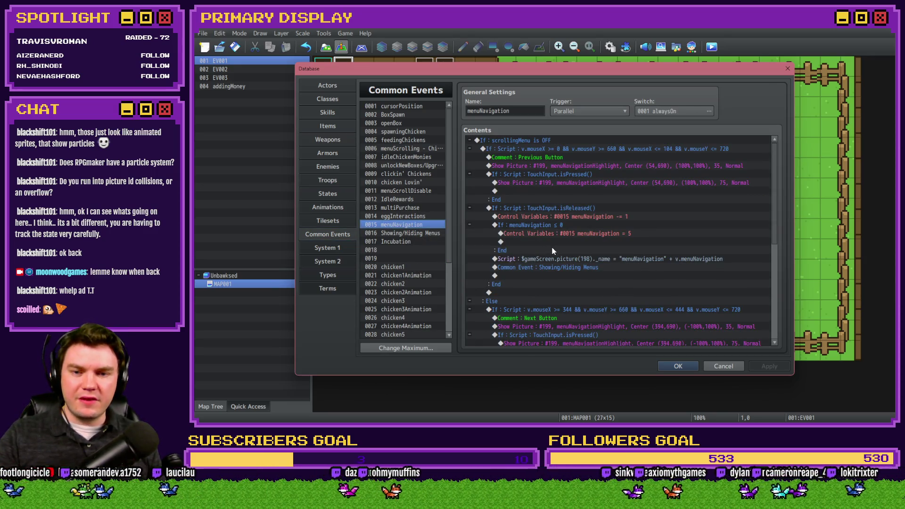
pyautogui.click(414, 233)
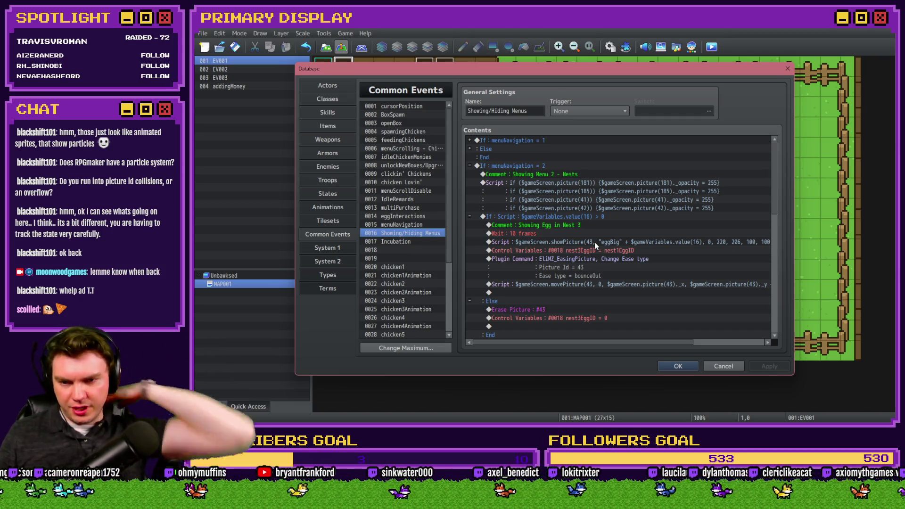
pyautogui.scroll(-1, 604, 259)
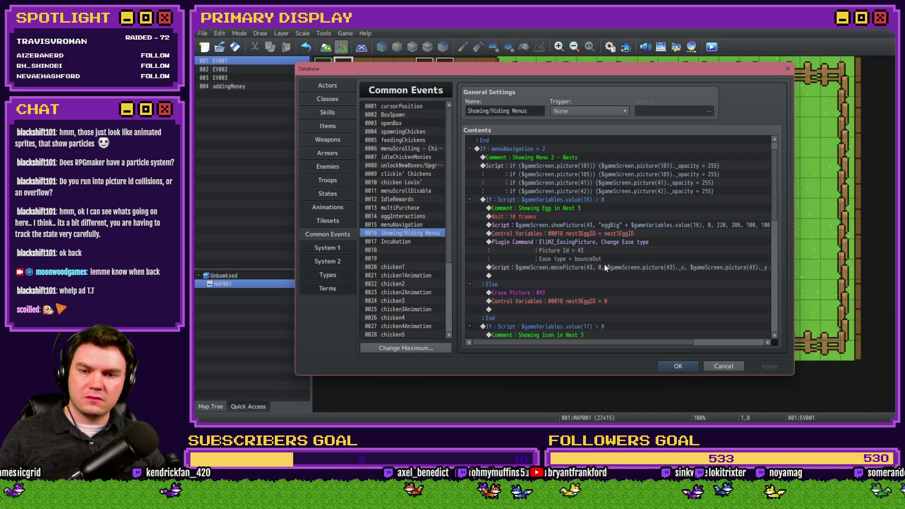
pyautogui.scroll(-3, 605, 266)
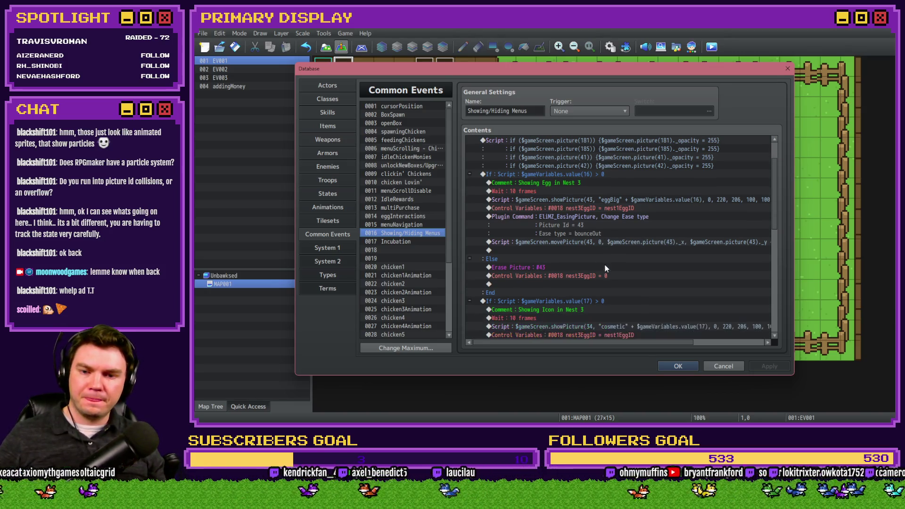
pyautogui.scroll(-1, 607, 250)
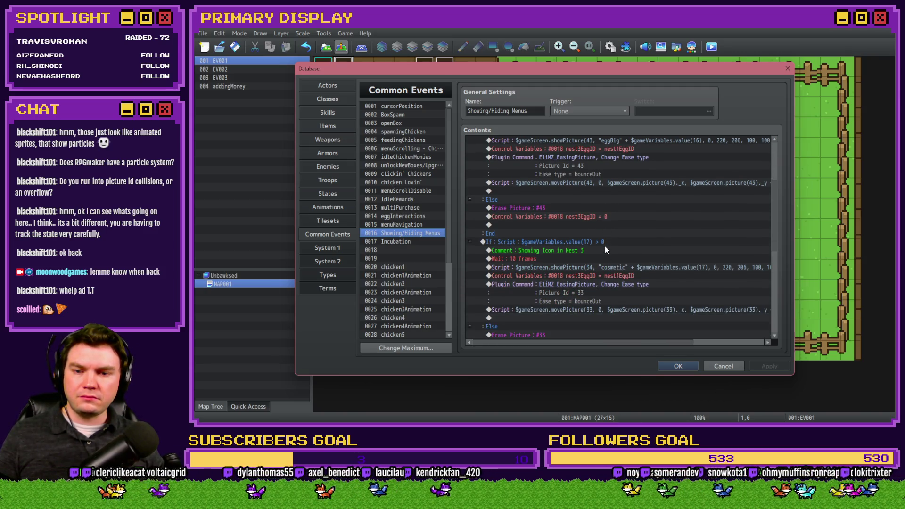
pyautogui.scroll(2, 608, 250)
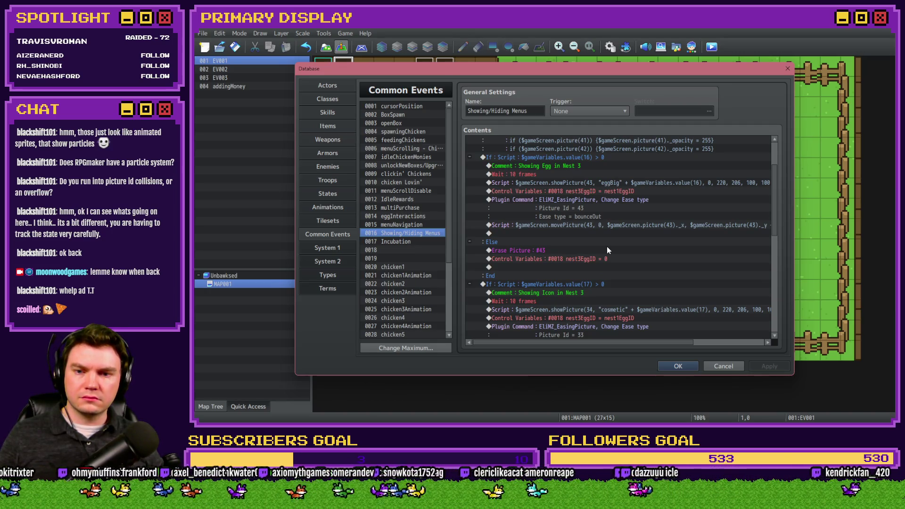
pyautogui.scroll(-2, 607, 247)
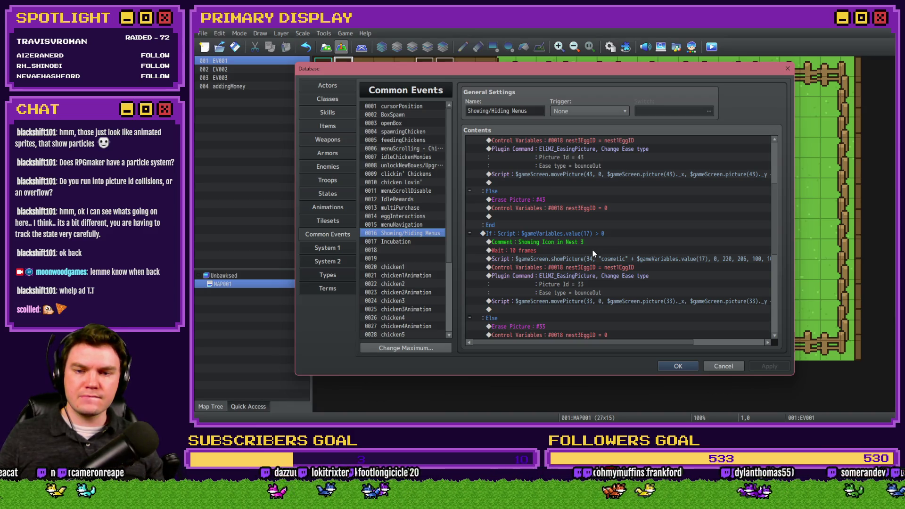
pyautogui.scroll(-1, 593, 253)
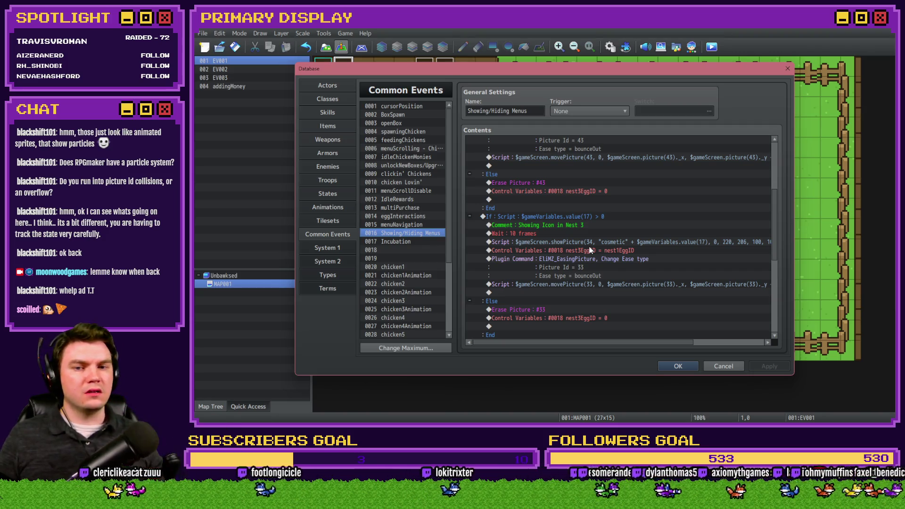
pyautogui.scroll(1, 591, 250)
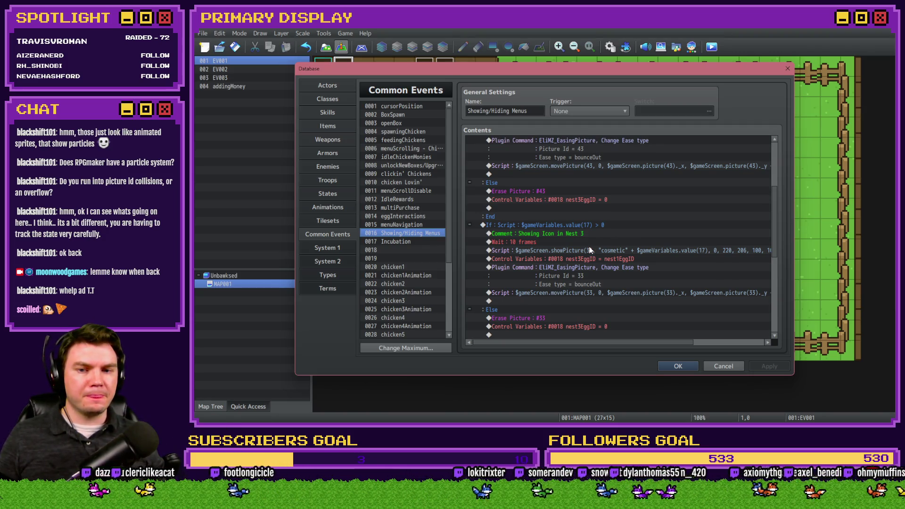
# - Change the Nest 3 icon plugin command's Picture Id to 44
pyautogui.click(612, 258)
pyautogui.doubleClick(609, 267)
pyautogui.doubleClick(612, 228)
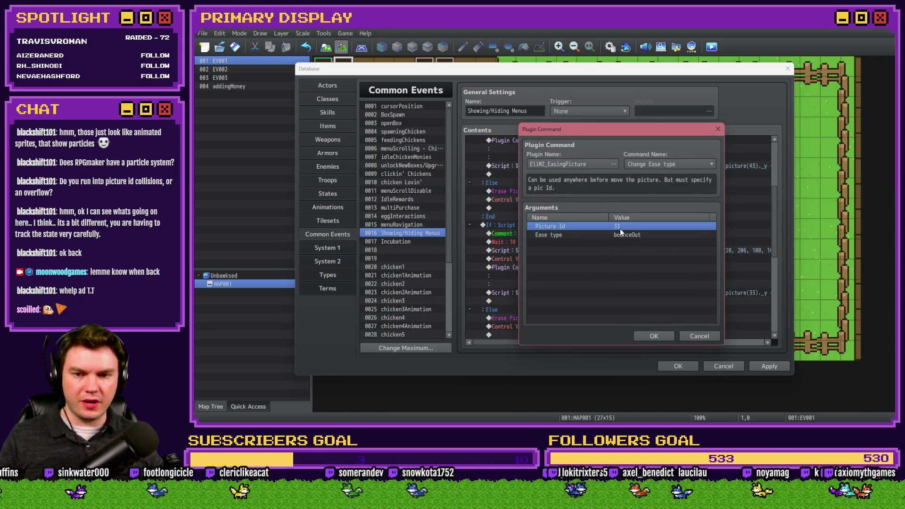
pyautogui.click(679, 275)
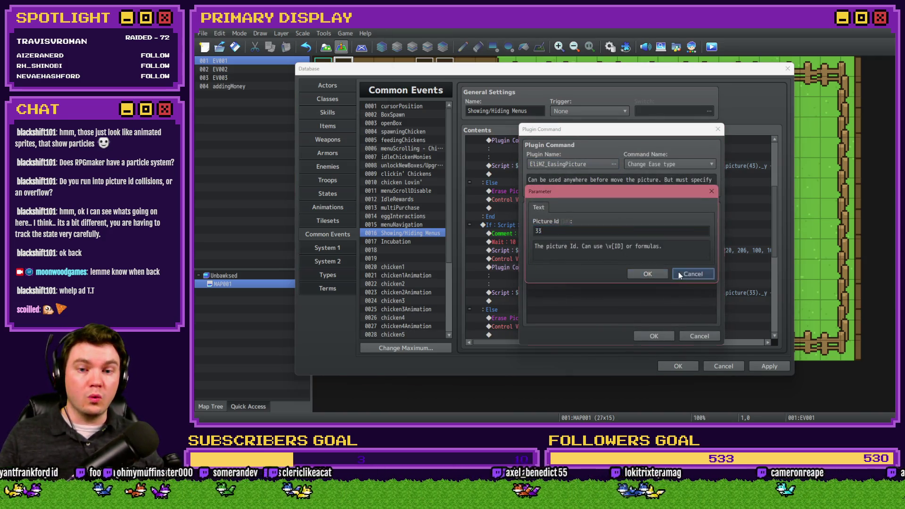
pyautogui.doubleClick(603, 230)
pyautogui.write('44')
pyautogui.click(642, 275)
pyautogui.click(659, 336)
# - Change the showPicture script line from picture 34 to 44
pyautogui.doubleClick(613, 251)
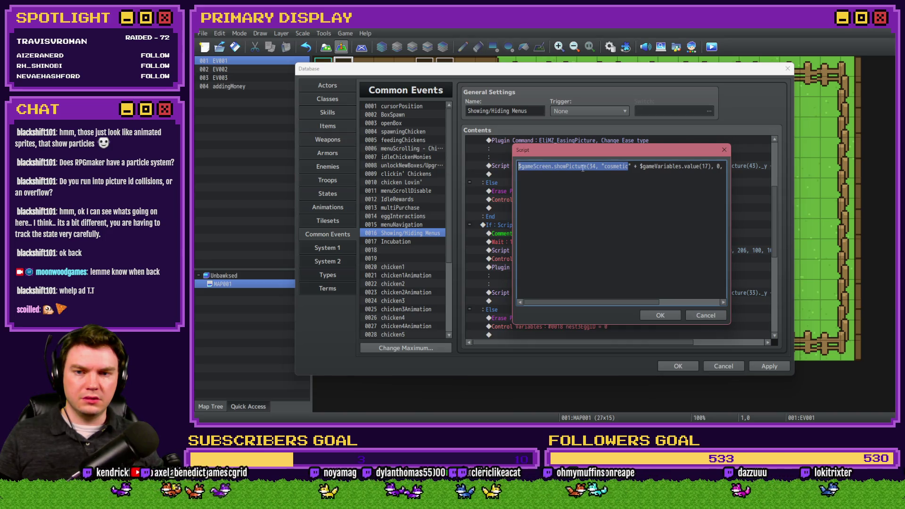
pyautogui.click(595, 166)
pyautogui.press('BackSpace')
pyautogui.write('4')
pyautogui.click(662, 313)
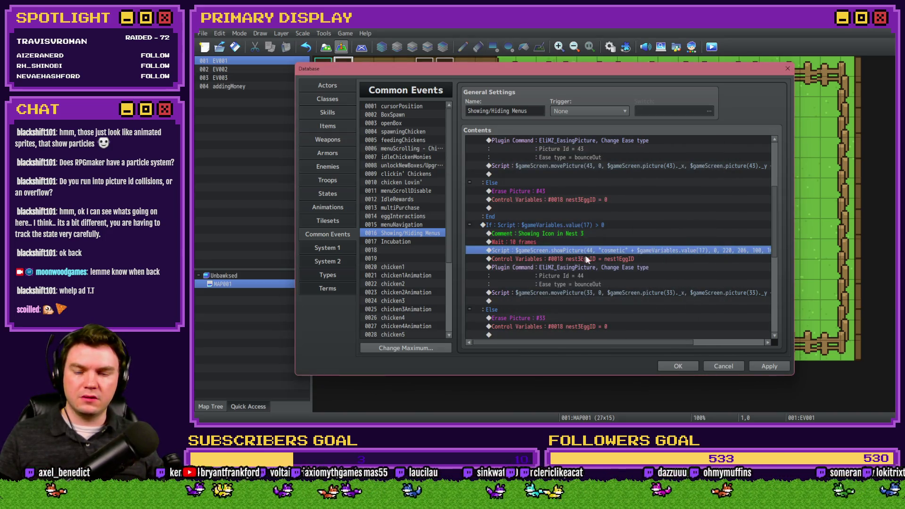
# - Replace all three 33s in the movePicture script line with 44
pyautogui.doubleClick(592, 292)
pyautogui.moveTo(685, 166); pyautogui.dragTo(518, 166)
pyautogui.doubleClick(593, 166)
pyautogui.write('44')
pyautogui.moveTo(712, 166)
pyautogui.mouseDown()
pyautogui.moveTo(726, 166)
pyautogui.moveTo(657, 172)
pyautogui.mouseUp()
pyautogui.doubleClick(669, 167)
pyautogui.write('44')
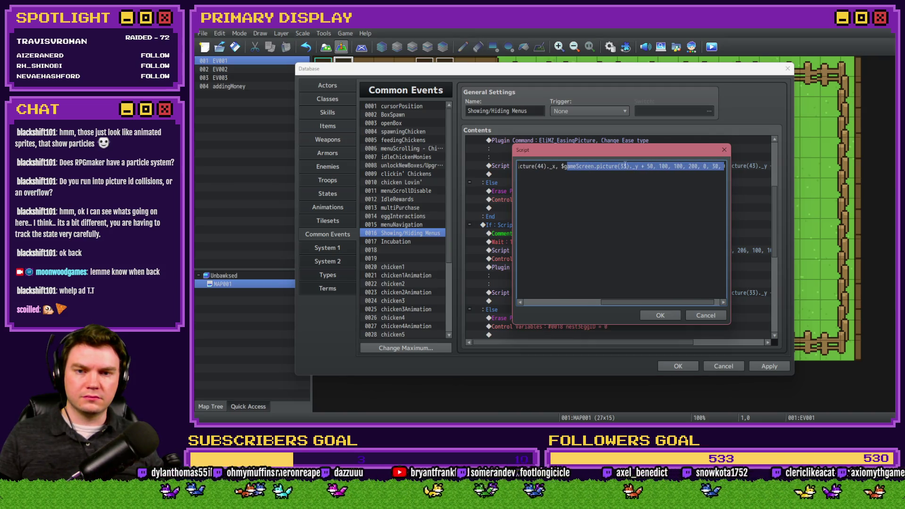
pyautogui.doubleClick(624, 166)
pyautogui.write('44')
pyautogui.click(661, 315)
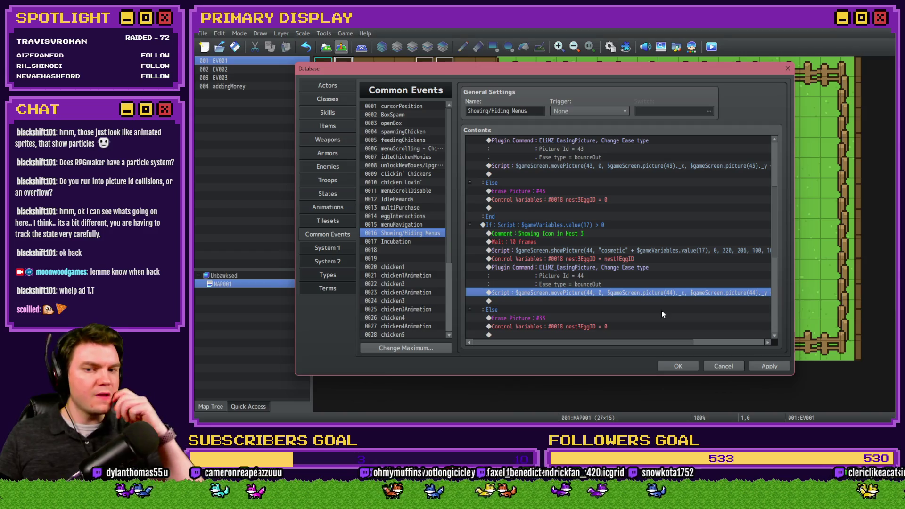
# - Change Erase Picture #33 to erase picture 44
pyautogui.scroll(-3, 613, 288)
pyautogui.click(545, 250)
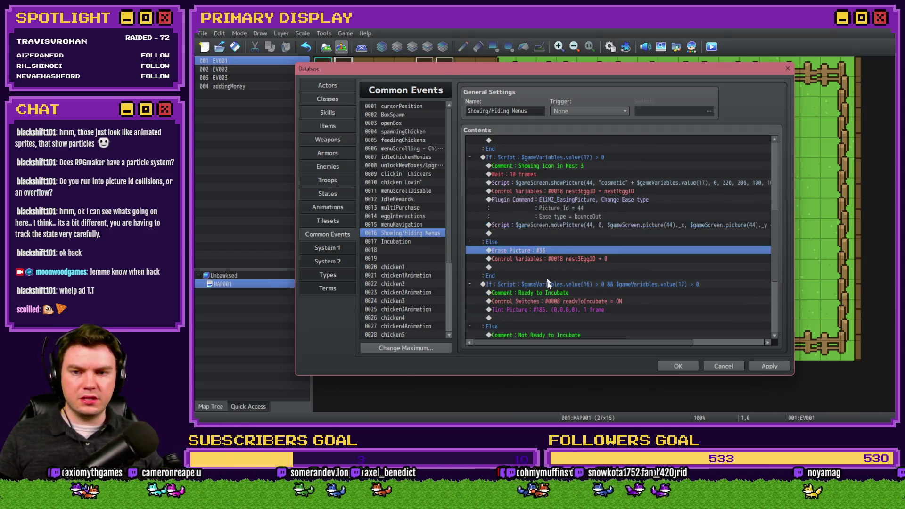
pyautogui.doubleClick(559, 250)
pyautogui.write('44')
pyautogui.click(590, 267)
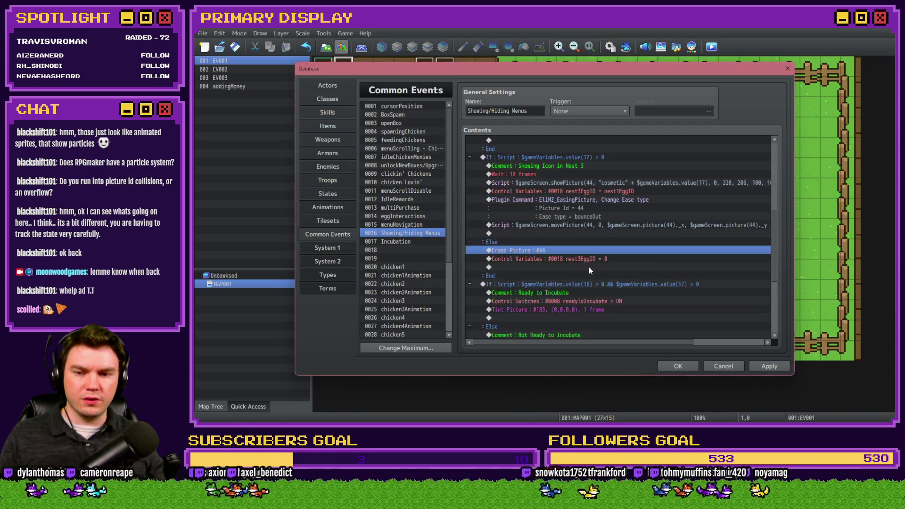
pyautogui.scroll(-3, 589, 267)
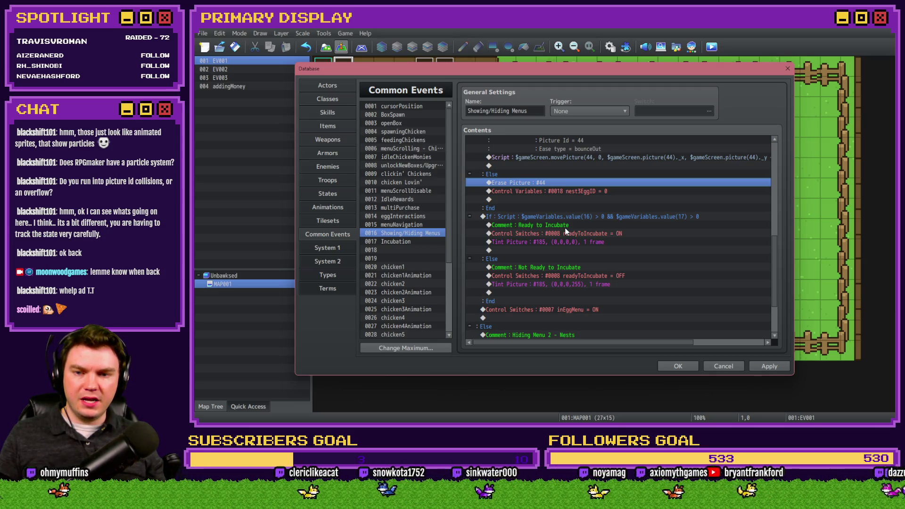
# - In the hiding script, change the picture IDs to 41 on line three and 42 on line four
pyautogui.scroll(-2, 566, 230)
pyautogui.scroll(-1, 565, 228)
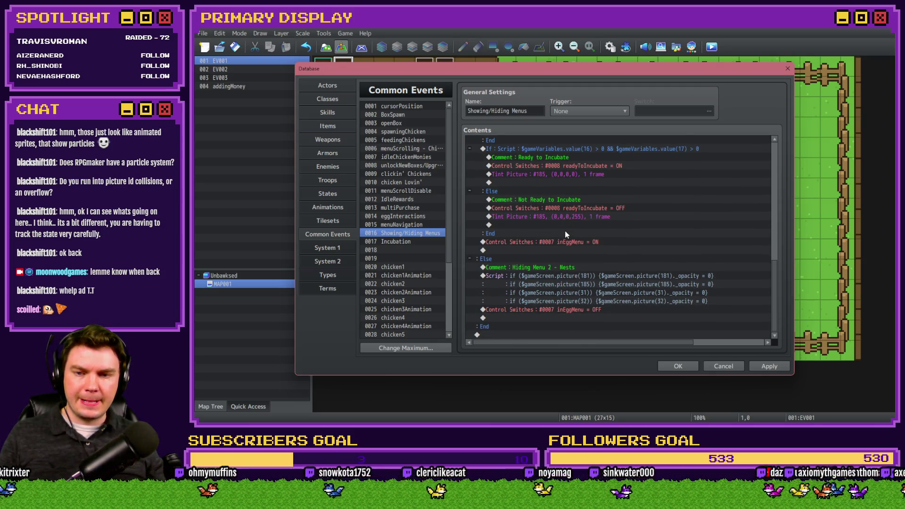
pyautogui.doubleClick(595, 275)
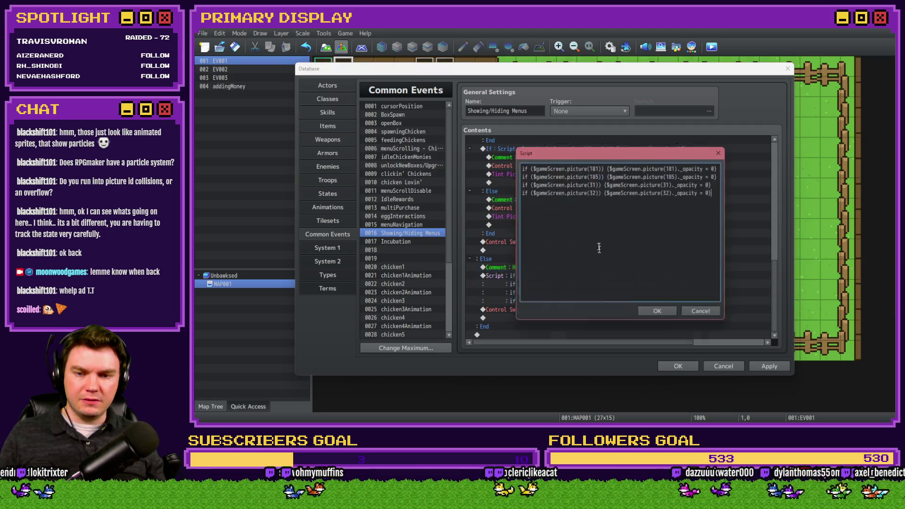
pyautogui.doubleClick(593, 183)
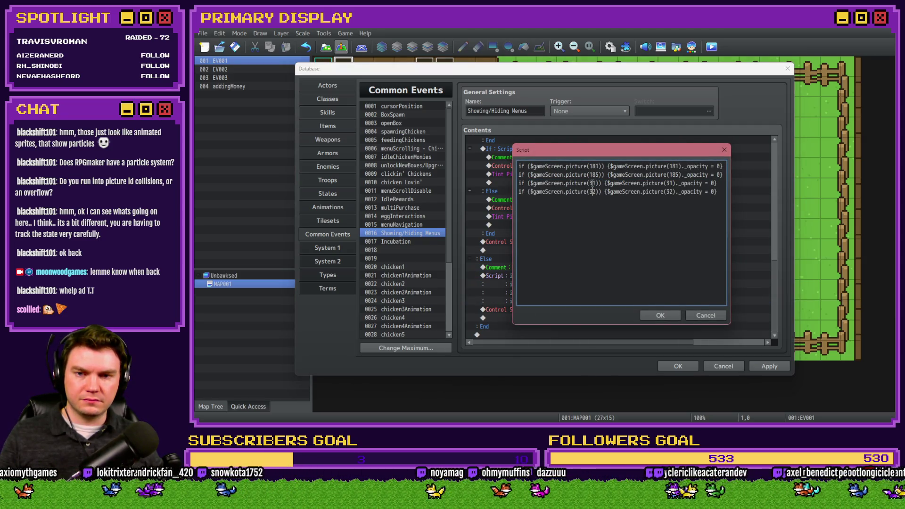
pyautogui.write('41')
pyautogui.write('41')
pyautogui.doubleClick(593, 192)
pyautogui.write('42')
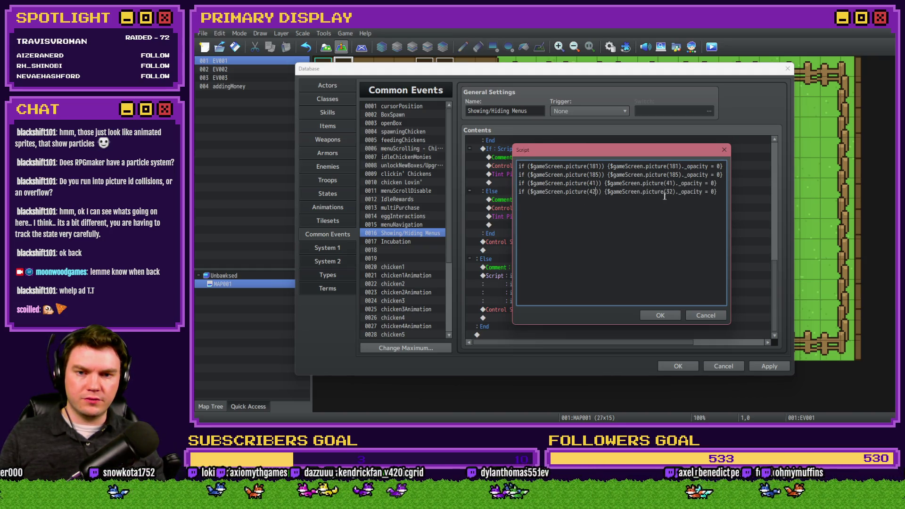
pyautogui.doubleClick(671, 192)
pyautogui.write('42')
# - Add a copy of the opacity line below it for picture 43
pyautogui.moveTo(718, 191); pyautogui.dragTo(518, 192)
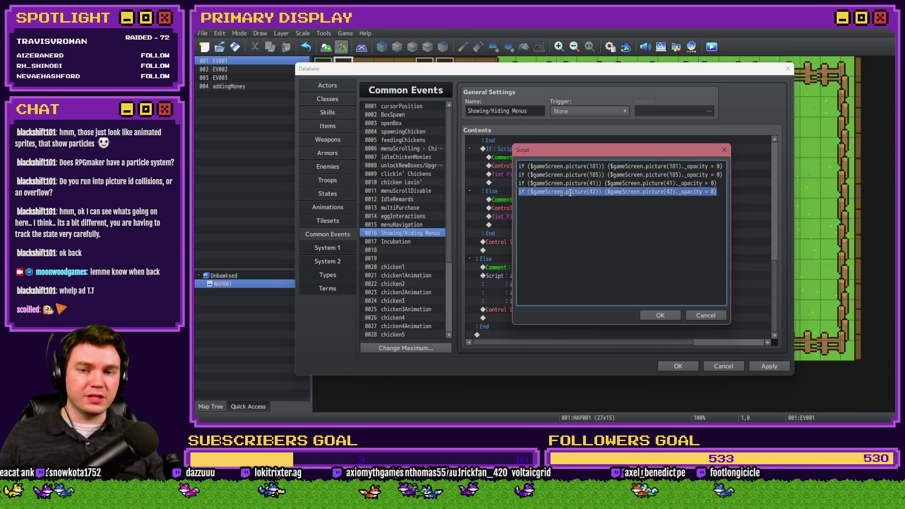
pyautogui.hotkey('ctrl', 'c')
pyautogui.click(720, 192)
pyautogui.press('Return')
pyautogui.hotkey('ctrl', 'v')
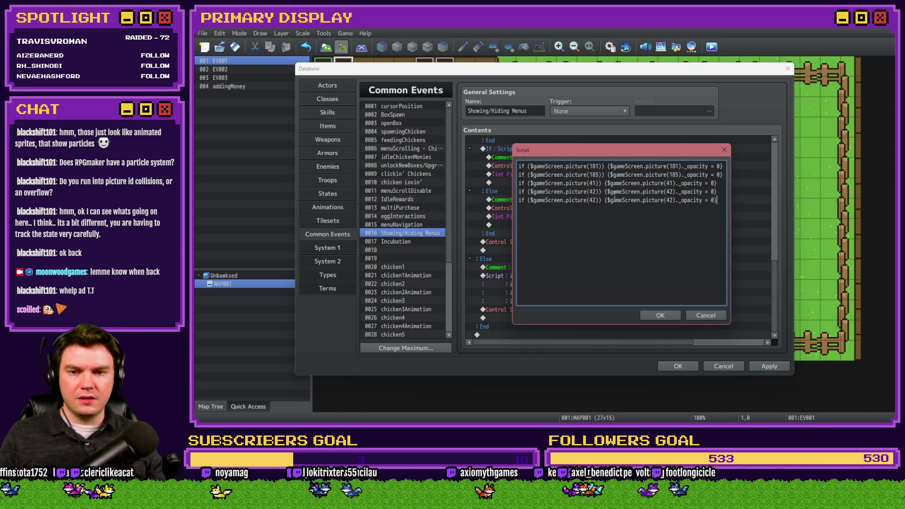
pyautogui.doubleClick(593, 200)
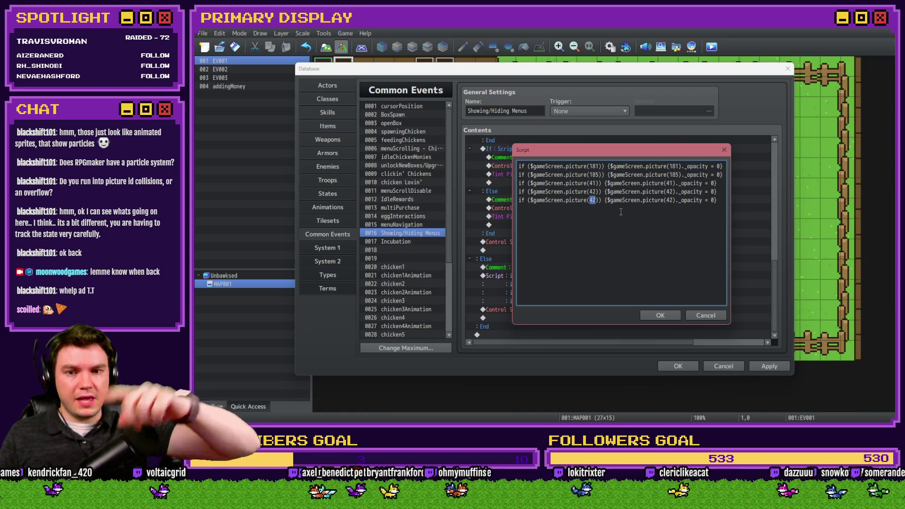
pyautogui.write('43')
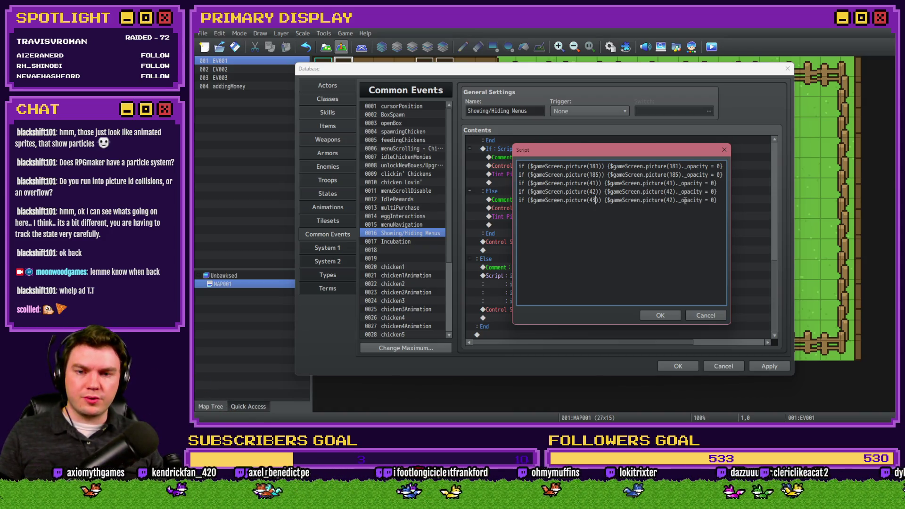
# - Add another opacity line for picture 44 and confirm the script edits
pyautogui.moveTo(718, 200); pyautogui.dragTo(493, 201)
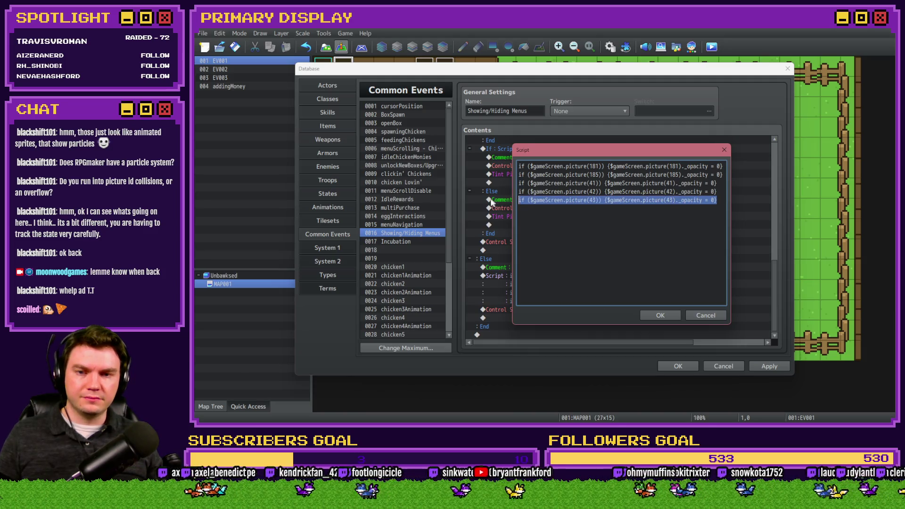
pyautogui.click(710, 200)
pyautogui.press('End')
pyautogui.press('Return')
pyautogui.hotkey('ctrl', 'v')
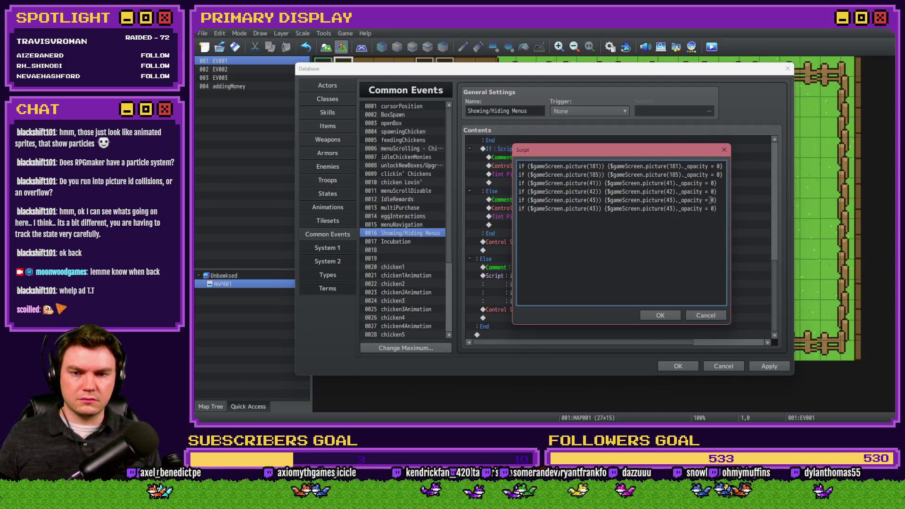
pyautogui.doubleClick(595, 208)
pyautogui.write('44')
pyautogui.moveTo(667, 208); pyautogui.dragTo(670, 208)
pyautogui.write('4')
pyautogui.click(666, 313)
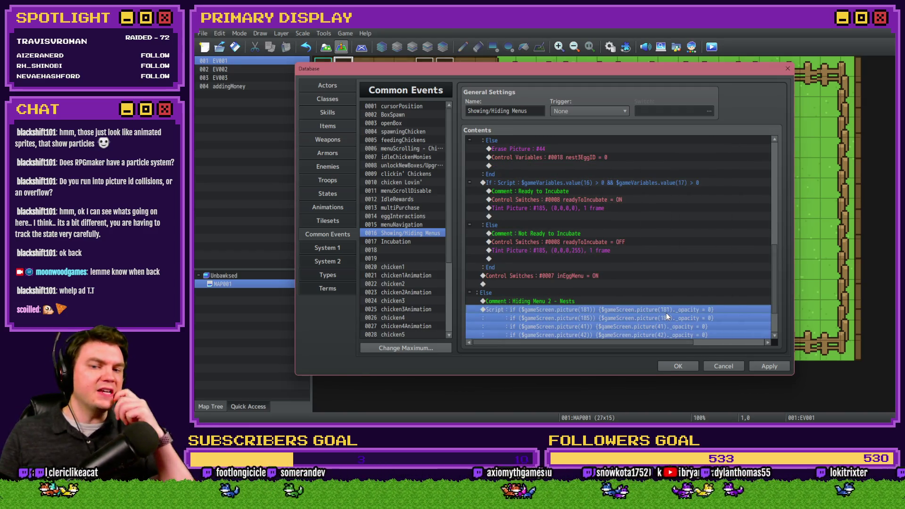
pyautogui.scroll(-2, 666, 309)
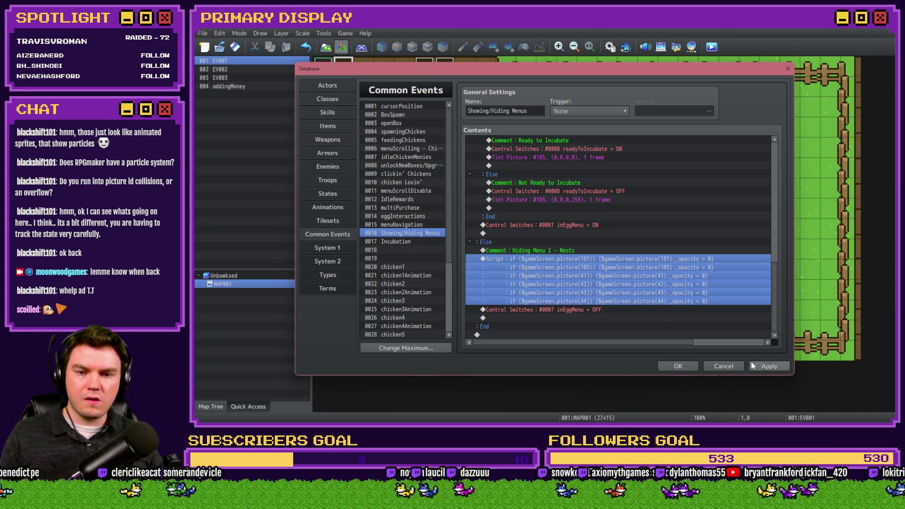
# - Apply the common event changes, close the Database, and start a playtest after saving
pyautogui.click(769, 367)
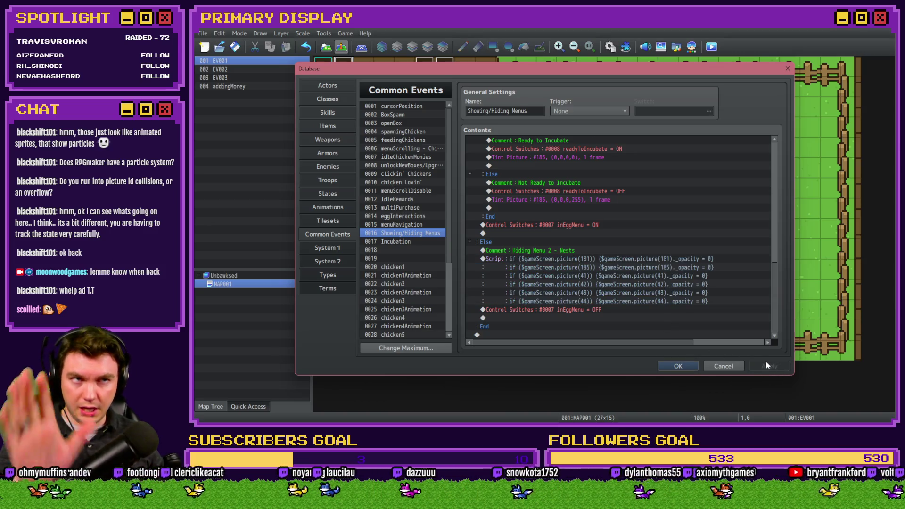
pyautogui.click(681, 367)
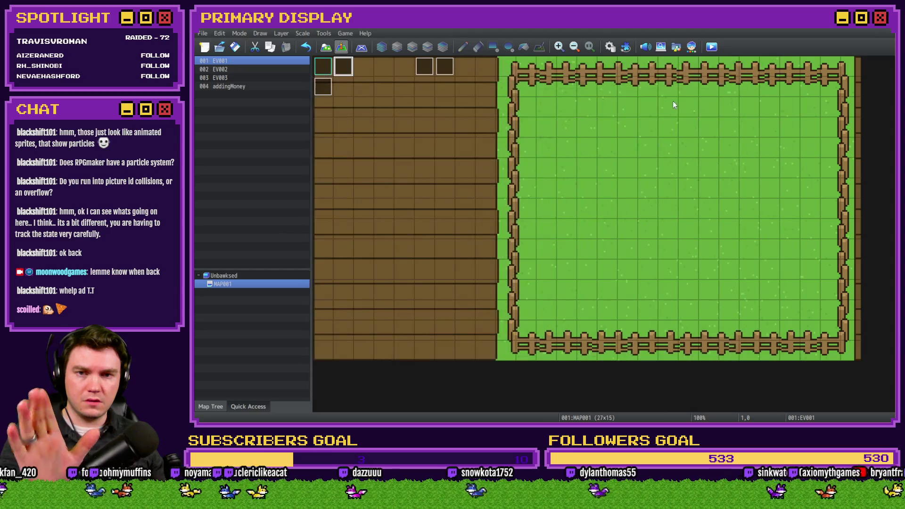
pyautogui.click(712, 47)
pyautogui.click(530, 238)
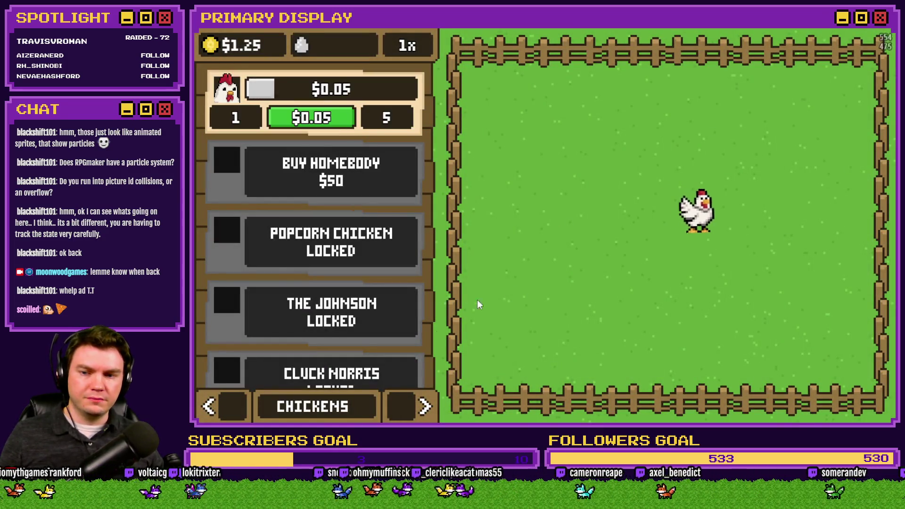
# - On the NESTS page, drag eggs into the two nests, then close the playtest
pyautogui.click(415, 396)
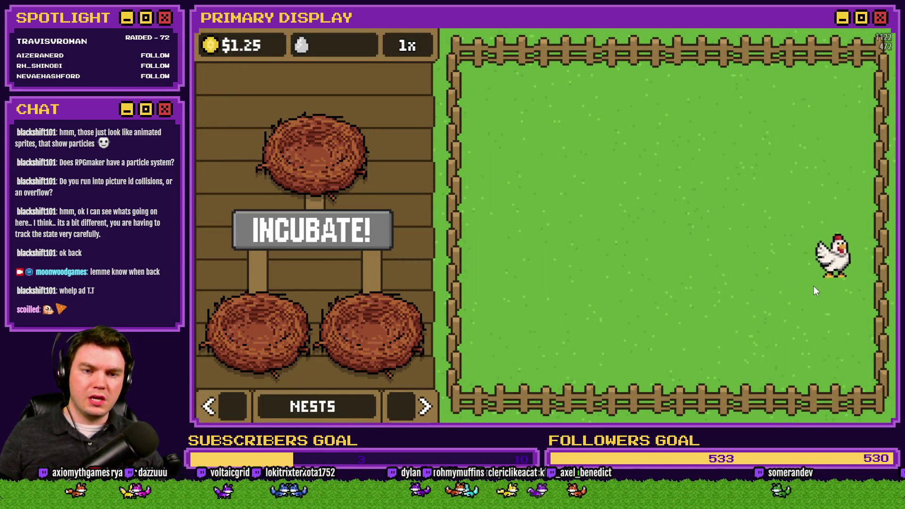
pyautogui.click(618, 276)
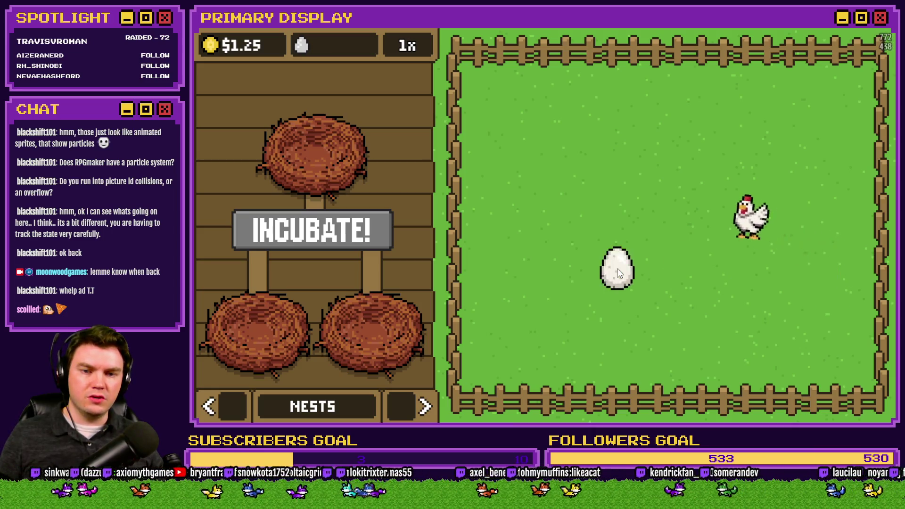
pyautogui.moveTo(619, 280); pyautogui.dragTo(606, 315)
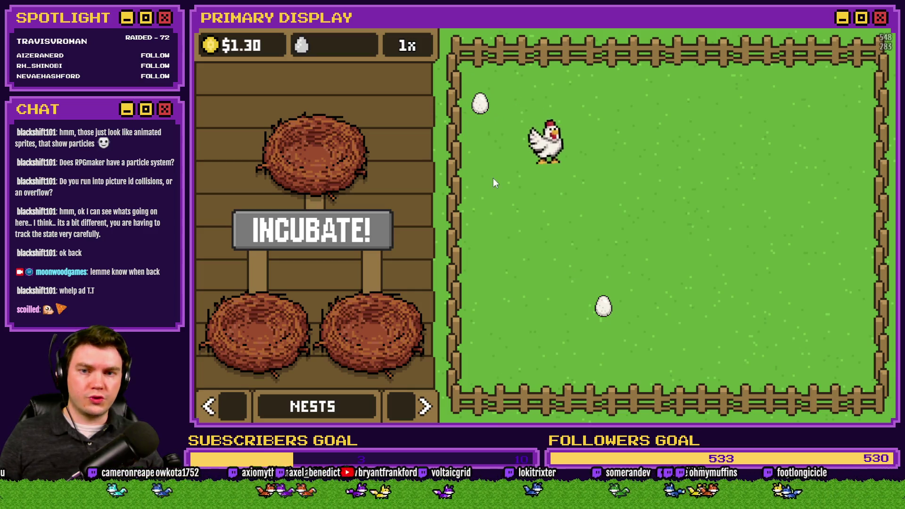
pyautogui.moveTo(487, 132)
pyautogui.mouseDown()
pyautogui.moveTo(542, 233)
pyautogui.moveTo(489, 278)
pyautogui.moveTo(258, 330)
pyautogui.mouseUp()
pyautogui.moveTo(604, 306); pyautogui.dragTo(386, 272)
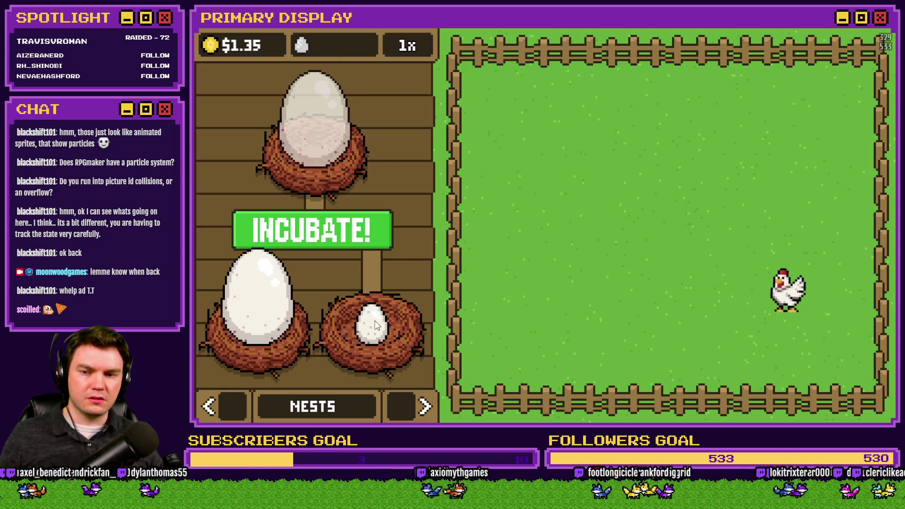
pyautogui.click(873, 29)
# - Open the Database on the chicken1 common event
pyautogui.click(610, 47)
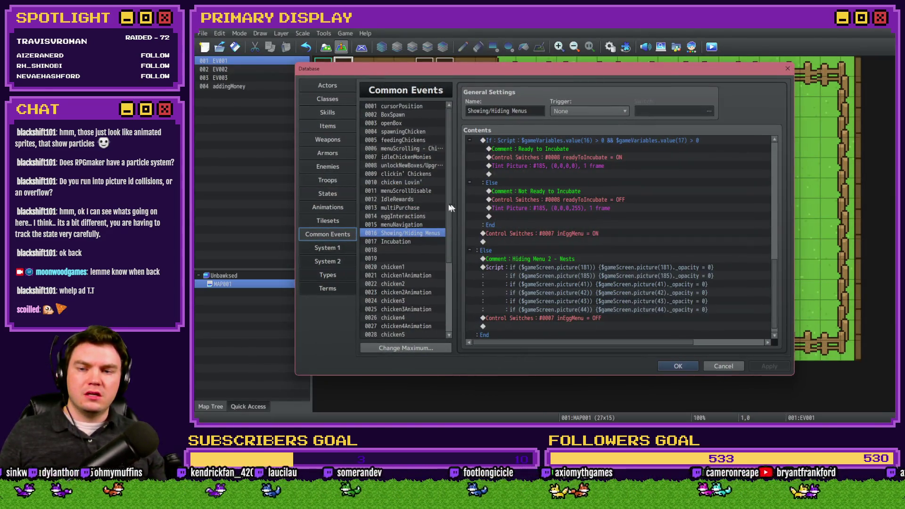
pyautogui.click(395, 242)
pyautogui.click(396, 267)
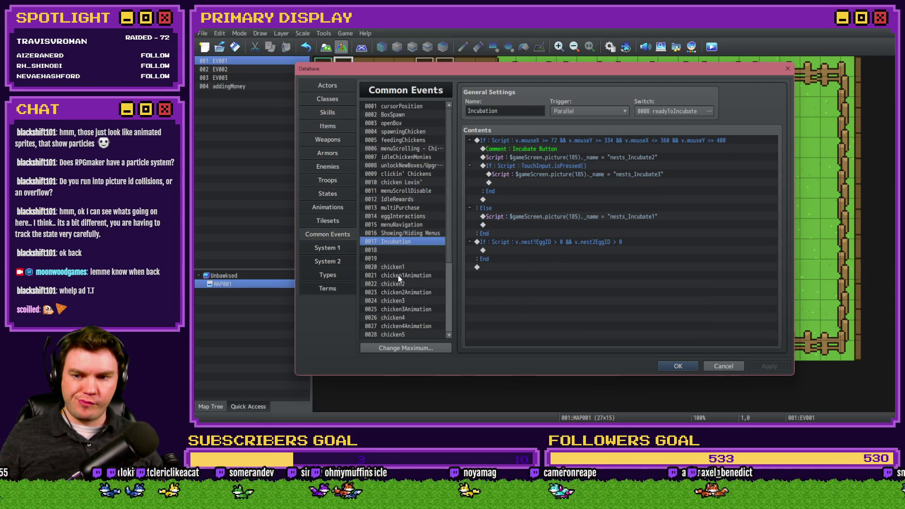
pyautogui.scroll(-2, 514, 278)
# - Set chicken11Egg to 11 in the second laying branch and apply the change
pyautogui.click(604, 233)
pyautogui.click(604, 242)
pyautogui.doubleClick(604, 250)
pyautogui.write('7')
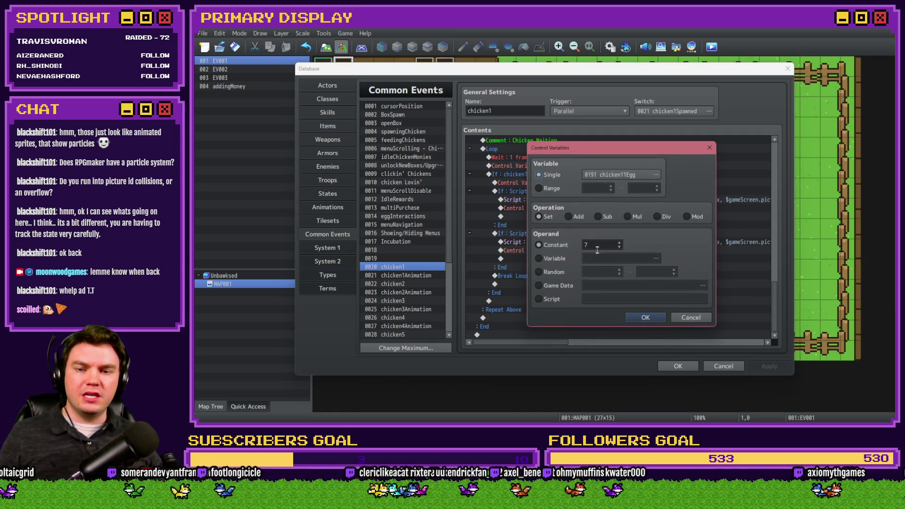
pyautogui.click(646, 317)
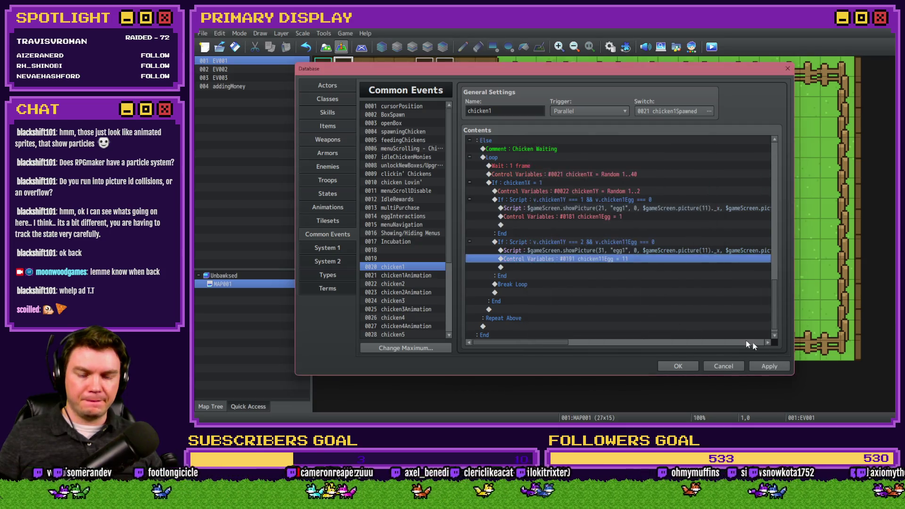
pyautogui.click(774, 366)
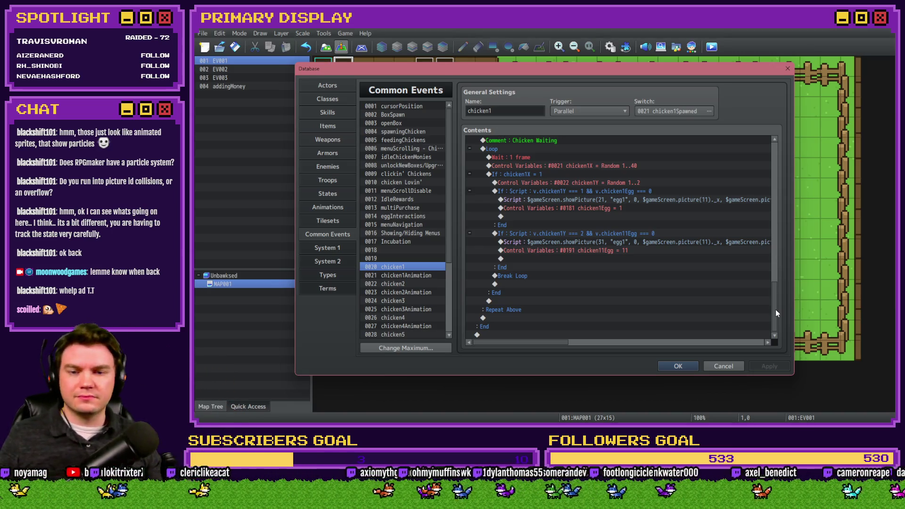
pyautogui.hotkey('alt', 'Tab')
pyautogui.press('Tab')
pyautogui.press('Tab')
pyautogui.press('Tab')
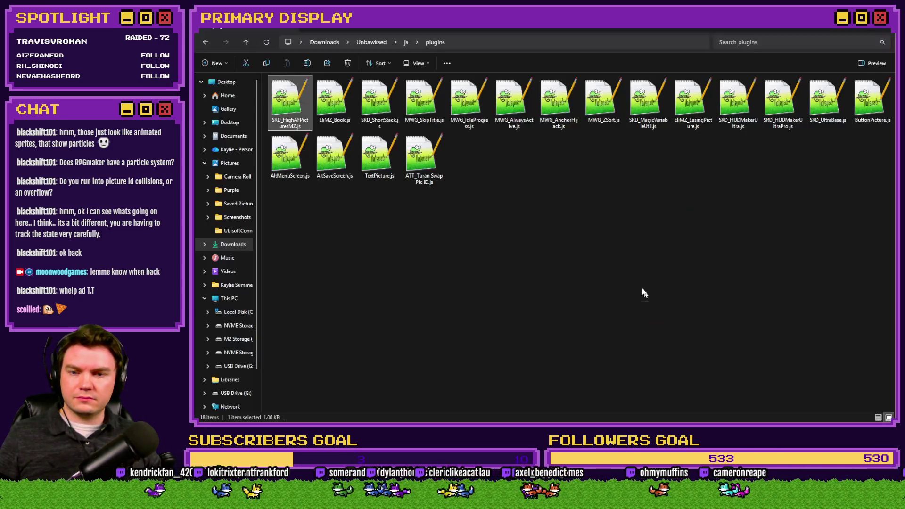
# - In the project's pictures folder, duplicate the ten pictures eggBig1 through eggBig10
pyautogui.click(646, 293)
pyautogui.click(411, 43)
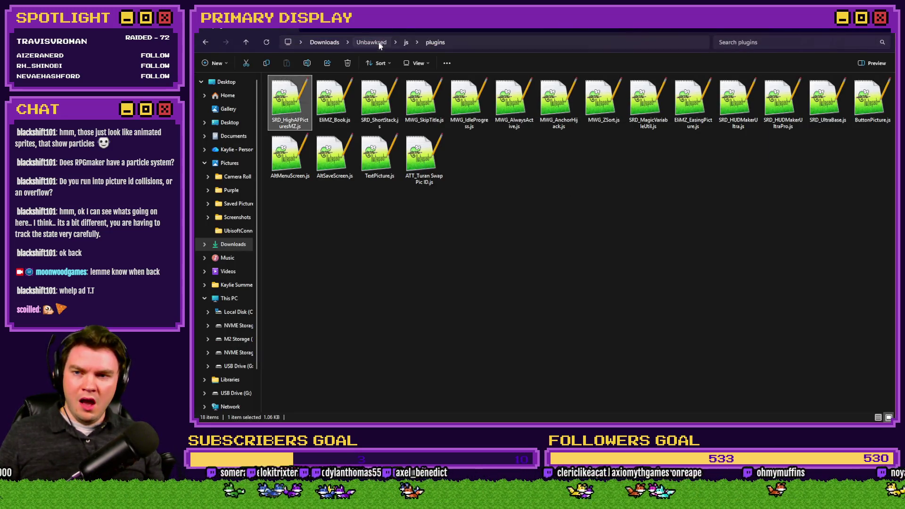
pyautogui.click(371, 42)
pyautogui.doubleClick(291, 100)
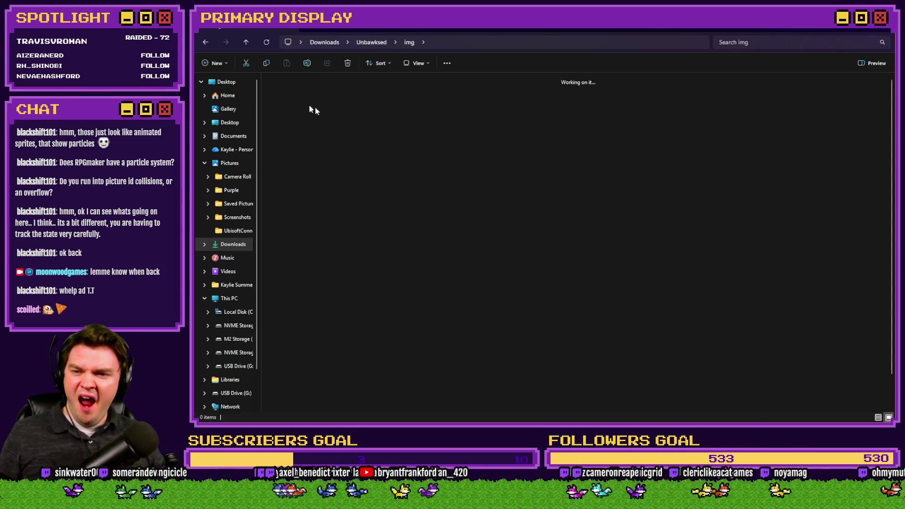
pyautogui.click(384, 198)
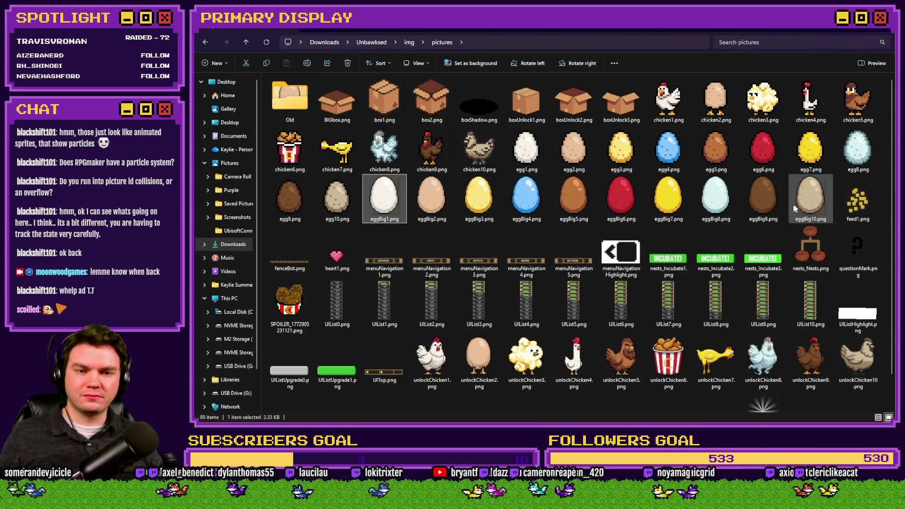
pyautogui.keyDown('shift'); pyautogui.click(812, 204); pyautogui.keyUp('shift')
pyautogui.hotkey('ctrl', 'c')
pyautogui.hotkey('ctrl', 'v')
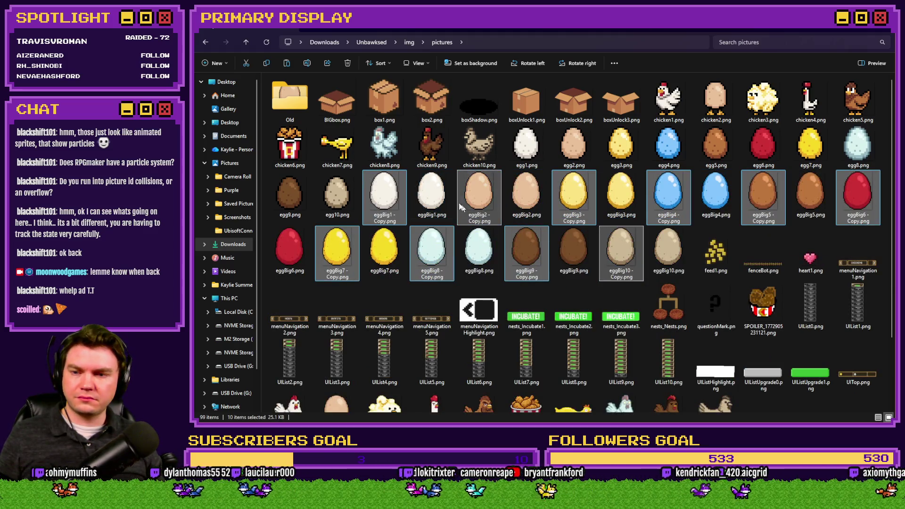
# - Rename the first two copies to eggBig11.png and eggBig12.png
pyautogui.click(384, 219)
pyautogui.click(384, 220)
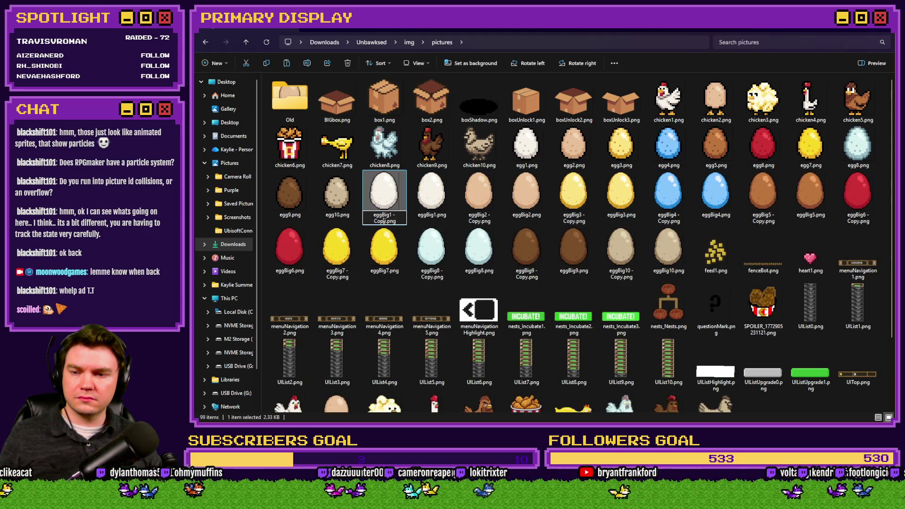
pyautogui.write('1')
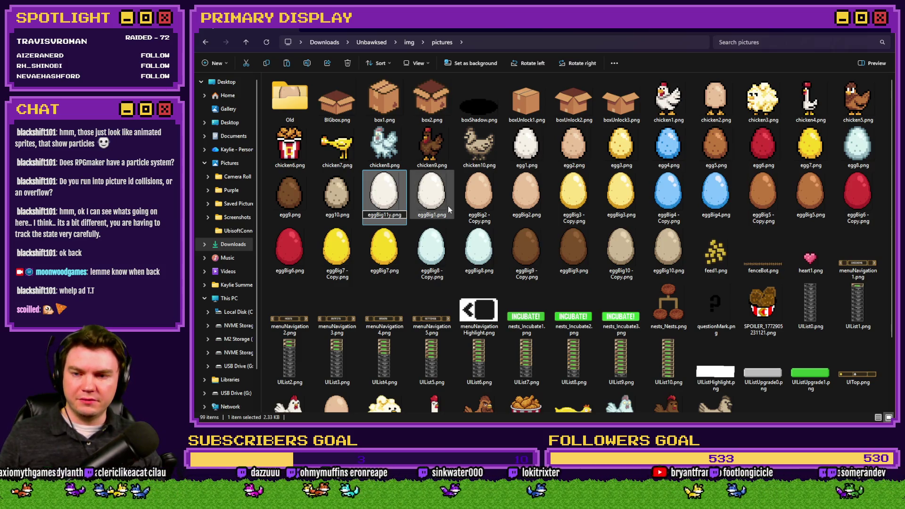
pyautogui.press('Delete')
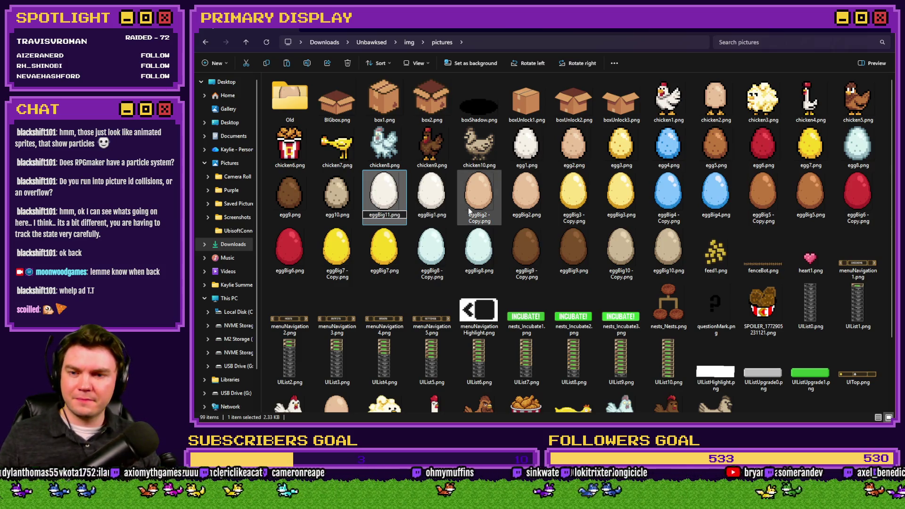
pyautogui.click(477, 208)
pyautogui.click(479, 219)
pyautogui.moveTo(481, 220); pyautogui.dragTo(485, 215)
pyautogui.press('BackSpace')
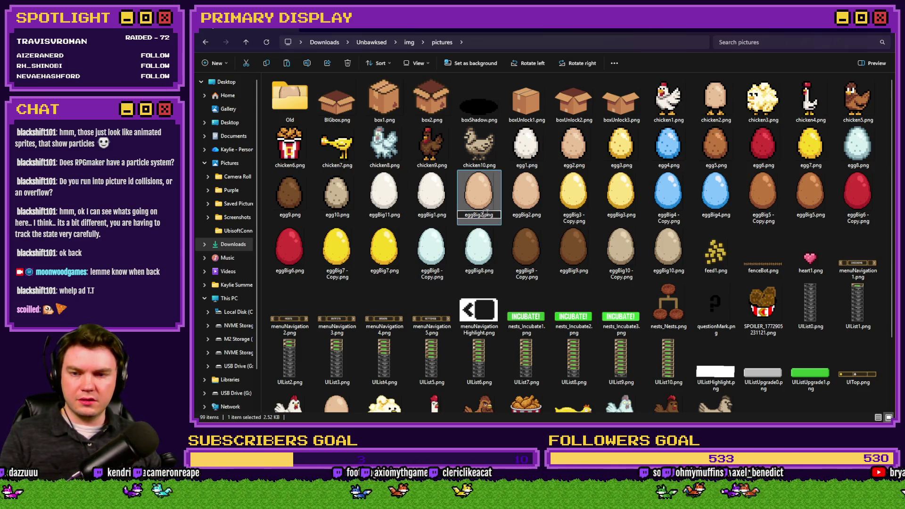
pyautogui.write('1')
pyautogui.click(572, 203)
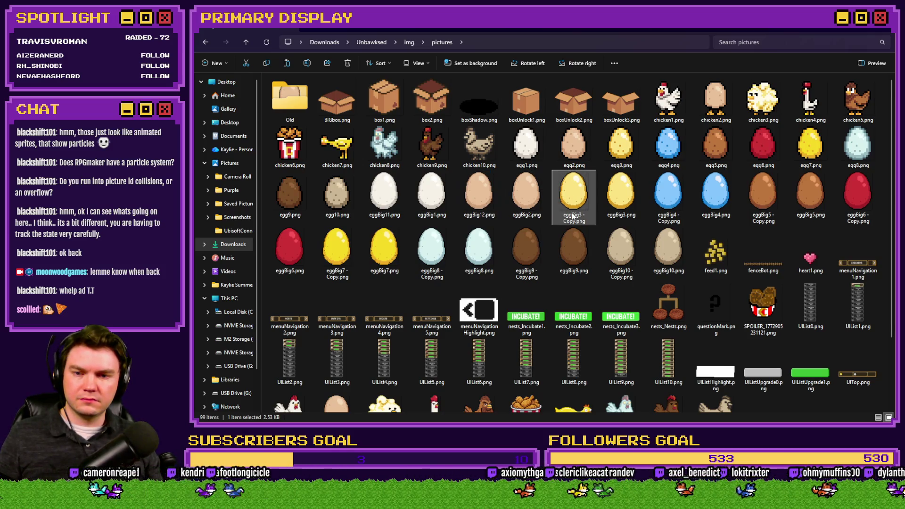
# - Rename the next copies to eggBig13.png, eggBig14.png and eggBig15.png
pyautogui.press('F2')
pyautogui.press('BackSpace')
pyautogui.press('Left')
pyautogui.write('1')
pyautogui.press('Return')
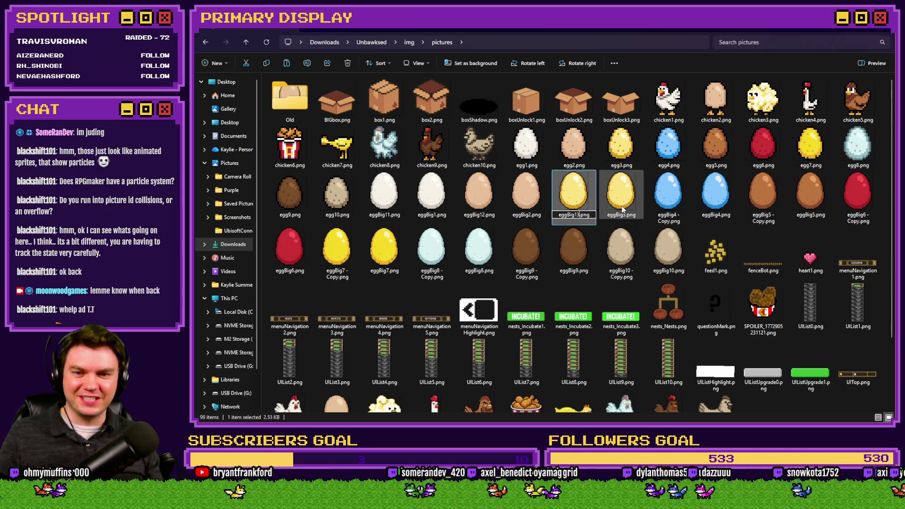
pyautogui.click(668, 221)
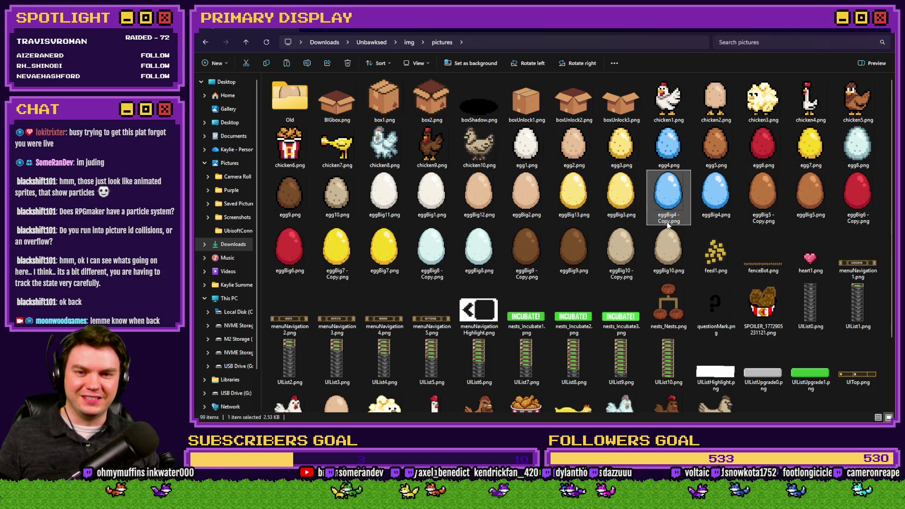
pyautogui.click(669, 216)
pyautogui.write('eggBig14')
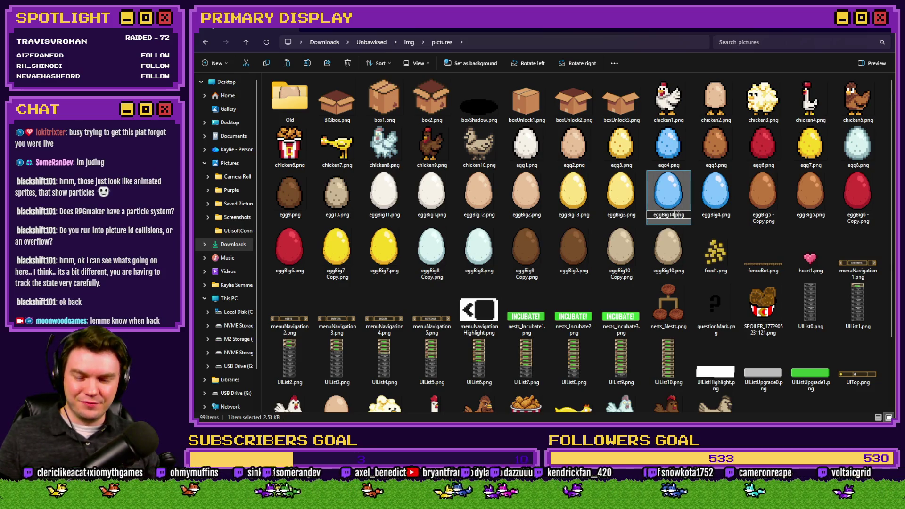
pyautogui.click(764, 219)
pyautogui.click(765, 218)
pyautogui.write('eggBig155')
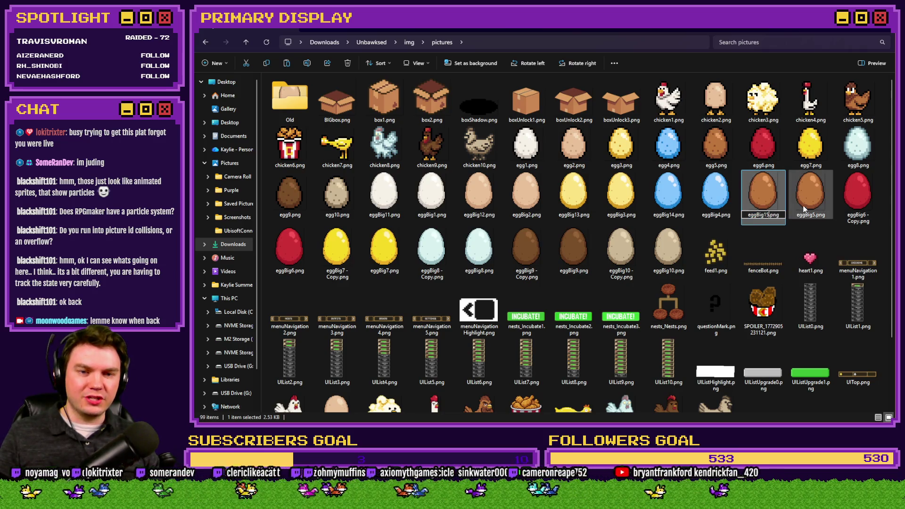
# - Rename the next copies to eggBig16.png, eggBig17.png and eggBig18.png
pyautogui.click(847, 207)
pyautogui.click(860, 218)
pyautogui.write('eggBig1')
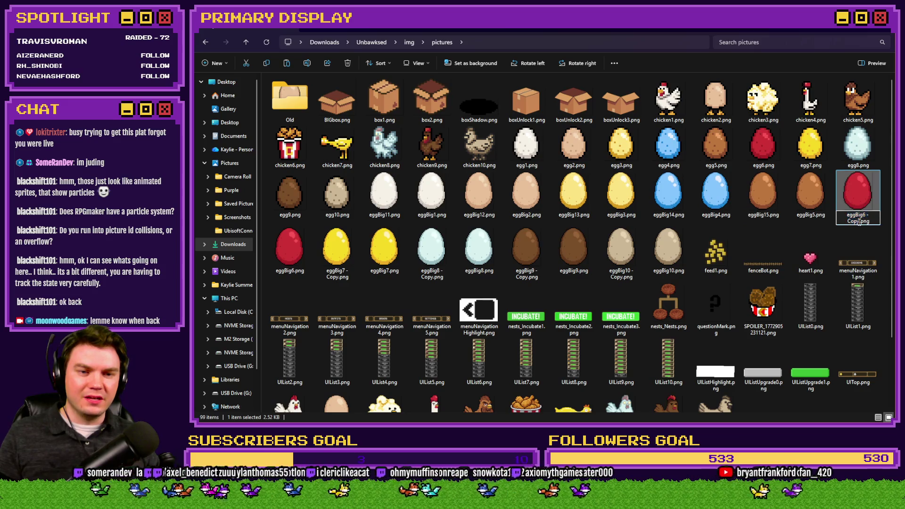
pyautogui.write('6')
pyautogui.click(342, 271)
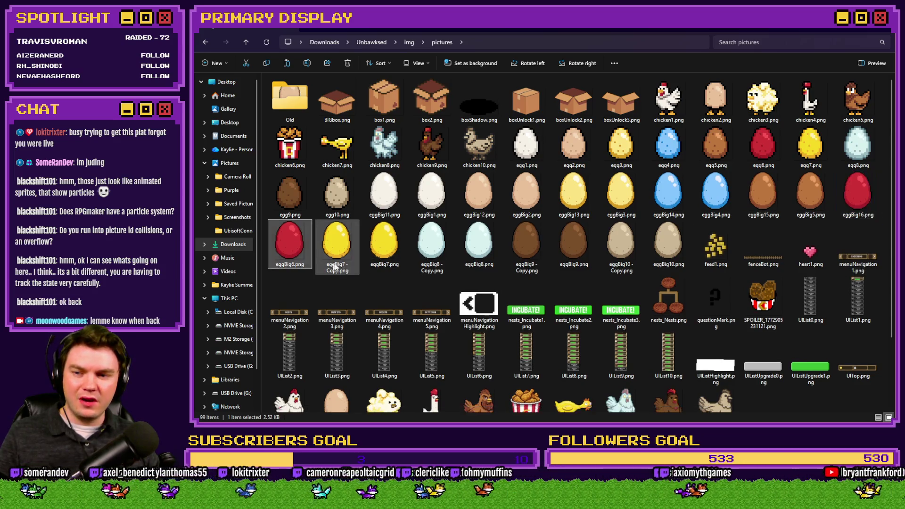
pyautogui.click(338, 271)
pyautogui.write('eggBig17')
pyautogui.press('Return')
pyautogui.click(426, 257)
pyautogui.click(432, 265)
pyautogui.moveTo(439, 265); pyautogui.dragTo(431, 271)
pyautogui.write('18')
pyautogui.press('Return')
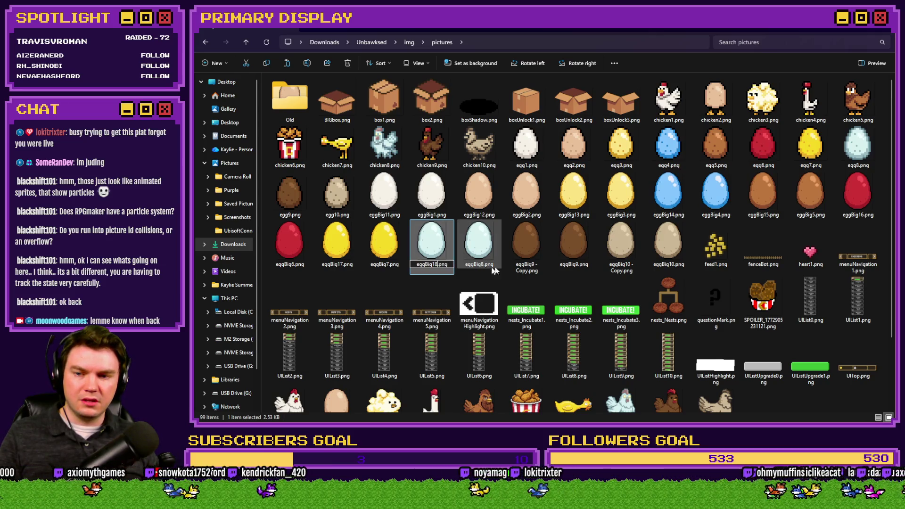
# - Rename the last two copies to eggBig19.png and eggBig20.png
pyautogui.click(531, 257)
pyautogui.click(527, 267)
pyautogui.moveTo(532, 264); pyautogui.dragTo(525, 272)
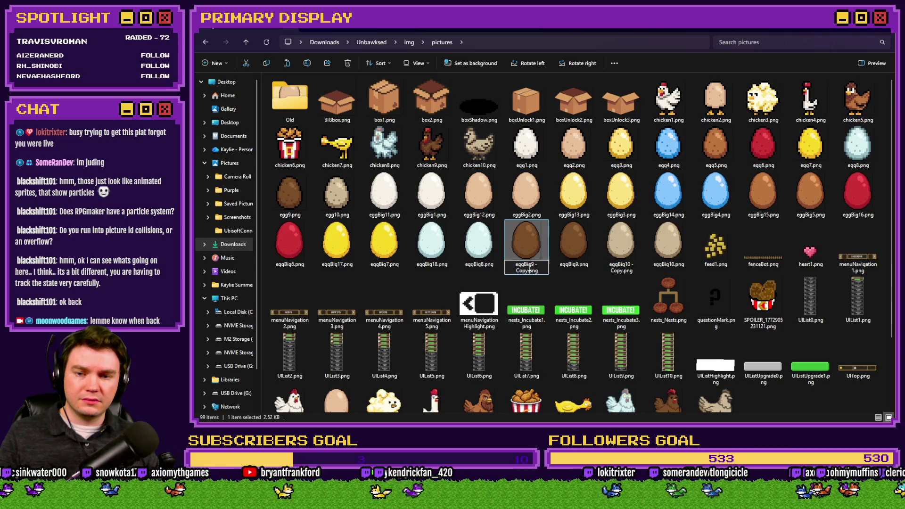
pyautogui.write('1')
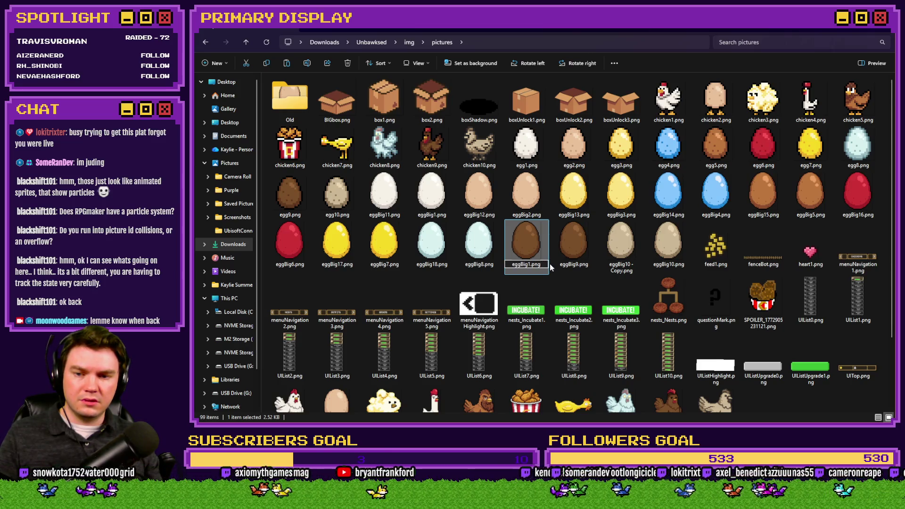
pyautogui.write('9')
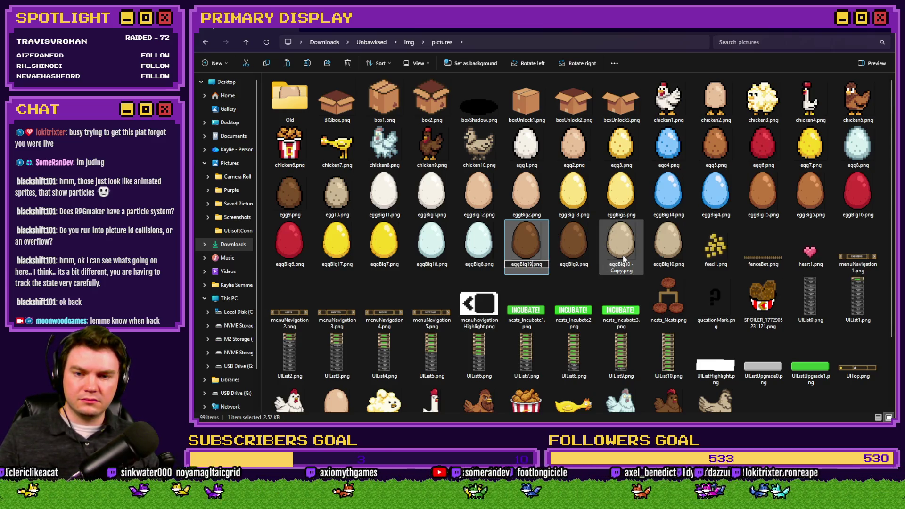
pyautogui.click(624, 259)
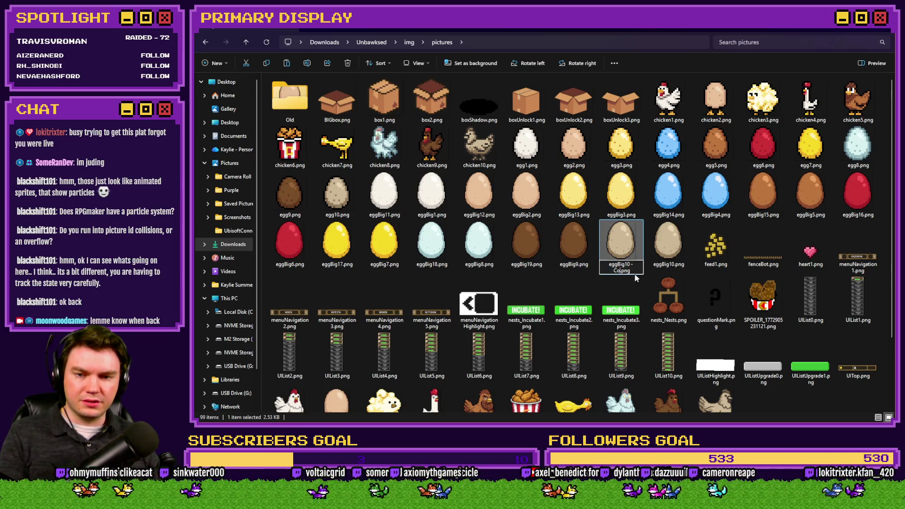
pyautogui.click(632, 272)
pyautogui.write('1')
pyautogui.press('BackSpace')
pyautogui.write('2')
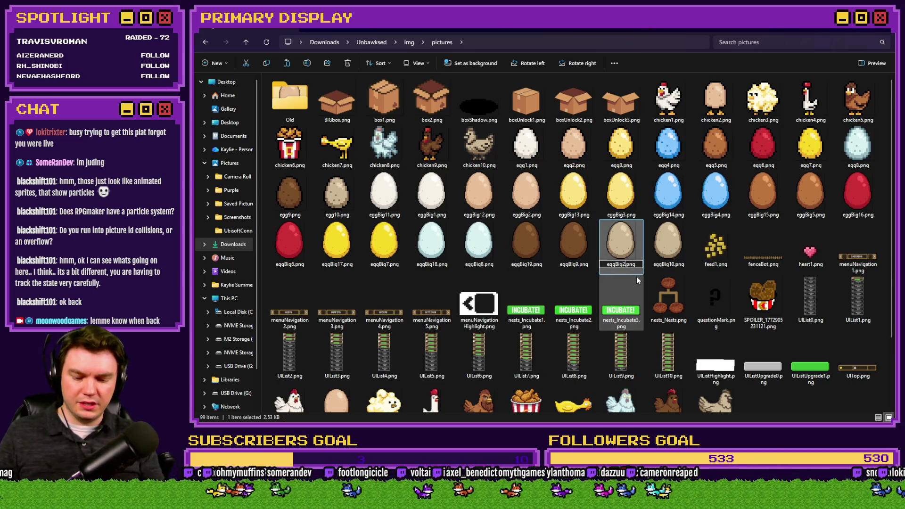
pyautogui.press('Return')
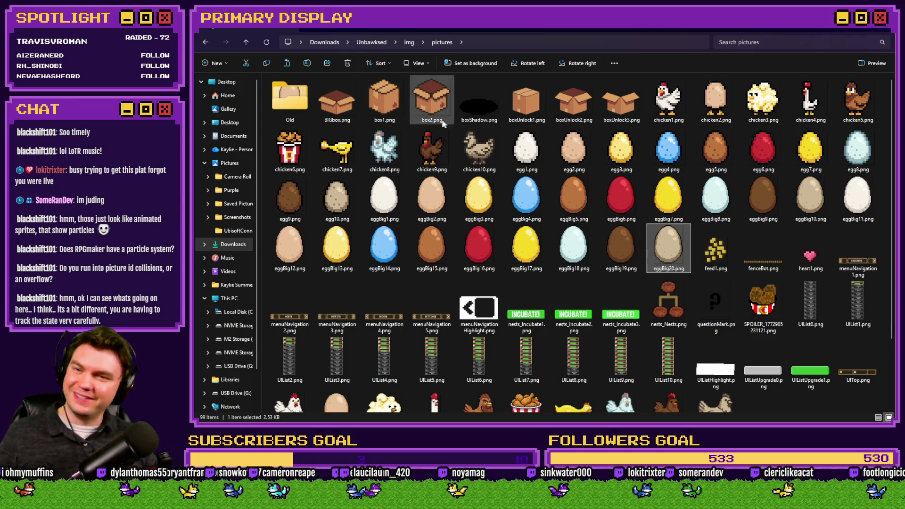
pyautogui.hotkey('alt', 'Tab')
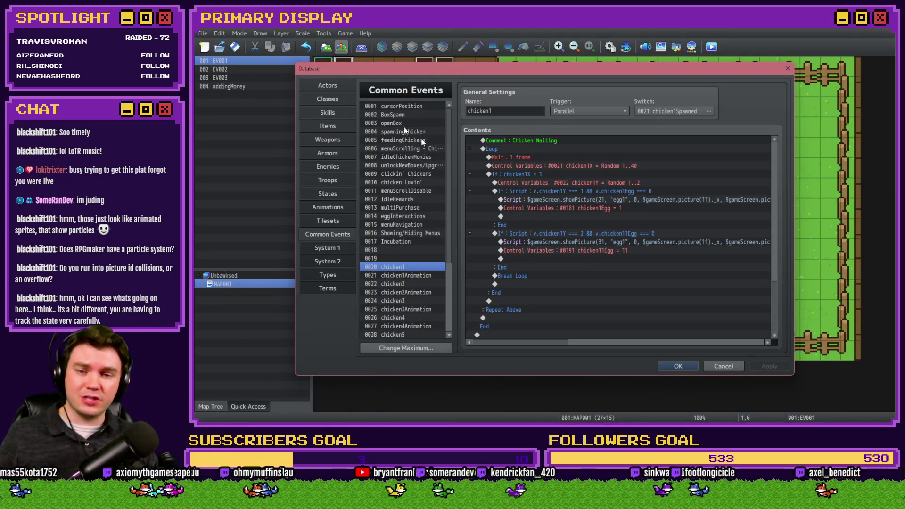
# - Playtest the game: buy the Leghorn, put eggs in both nests, incubate them, then close it
pyautogui.click(685, 366)
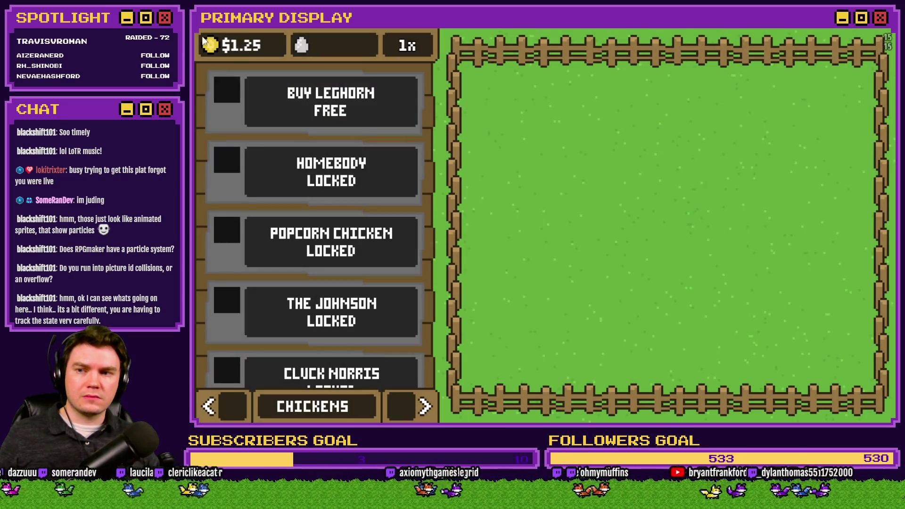
pyautogui.click(396, 99)
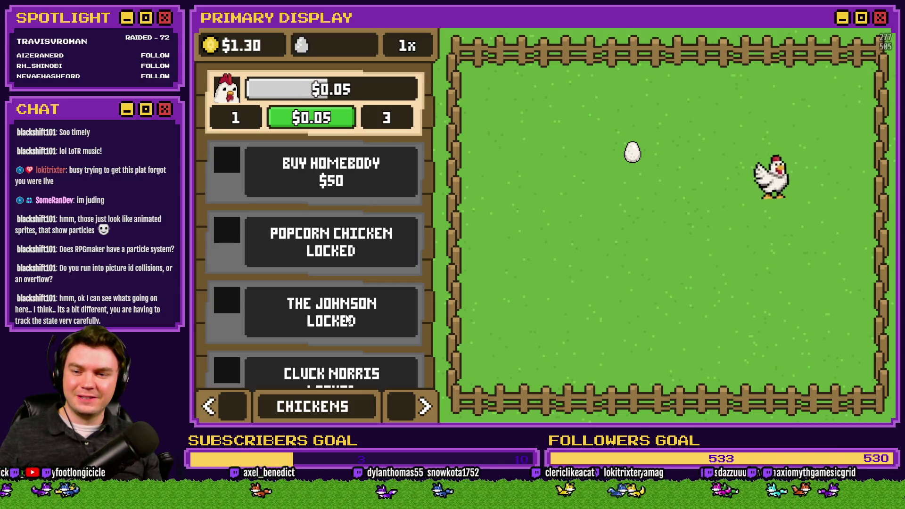
pyautogui.press('Right')
pyautogui.click(632, 153)
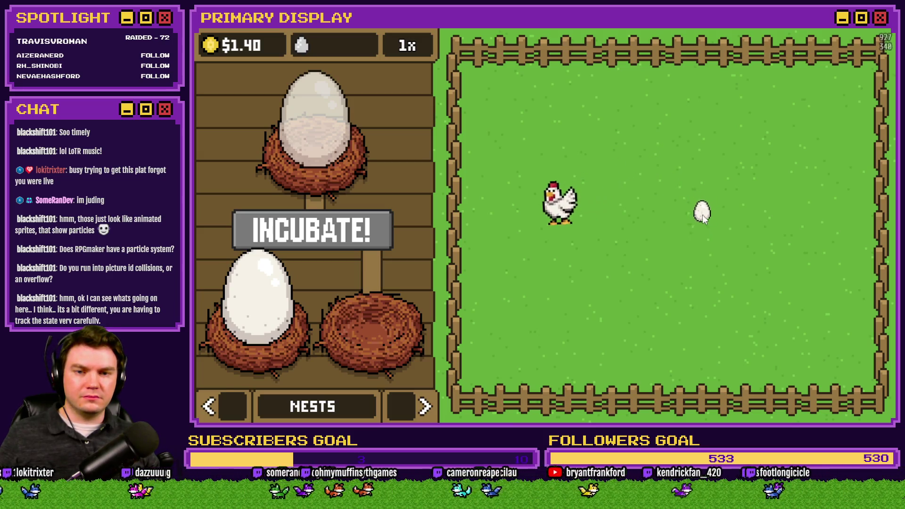
pyautogui.click(703, 216)
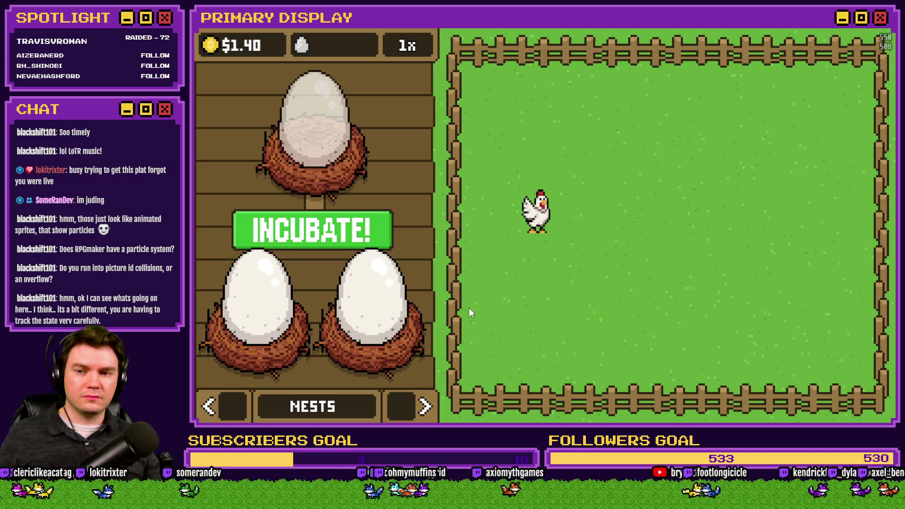
pyautogui.click(415, 315)
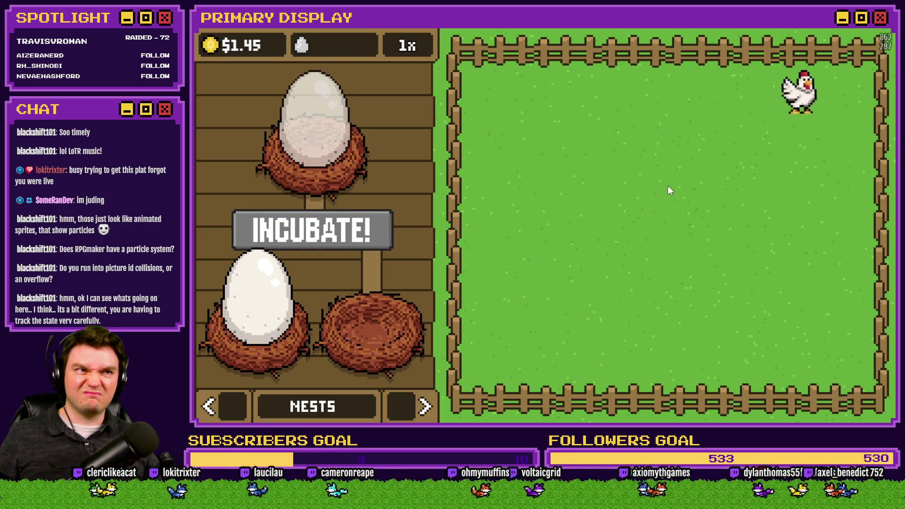
pyautogui.hotkey('alt', 'F4')
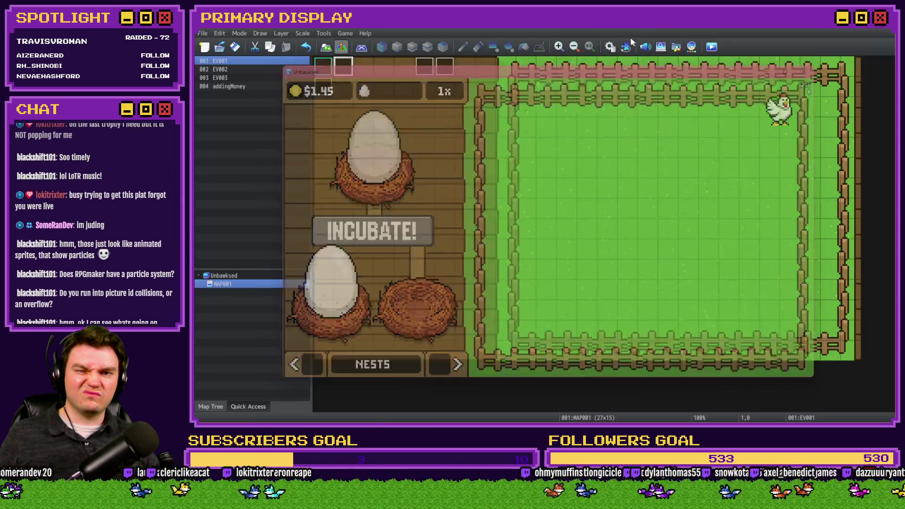
pyautogui.click(613, 48)
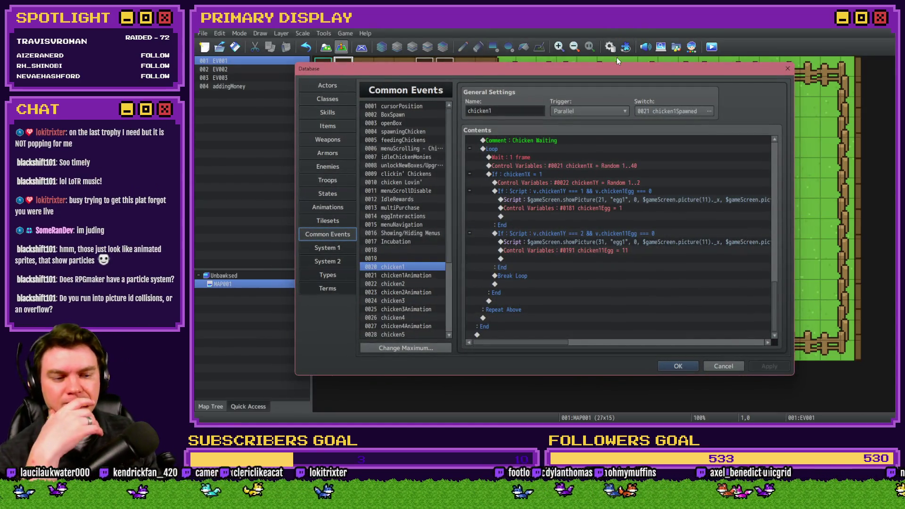
# - Select common event 0014 eggInteractions and scroll to its Nest 1 and Nest 2 branches
pyautogui.click(404, 217)
pyautogui.scroll(-10, 521, 262)
pyautogui.scroll(6, 521, 266)
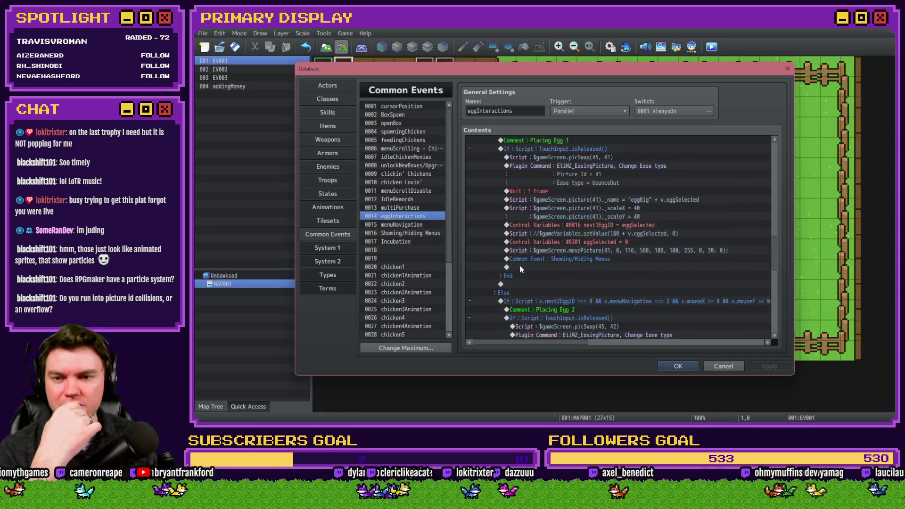
pyautogui.scroll(-1, 521, 269)
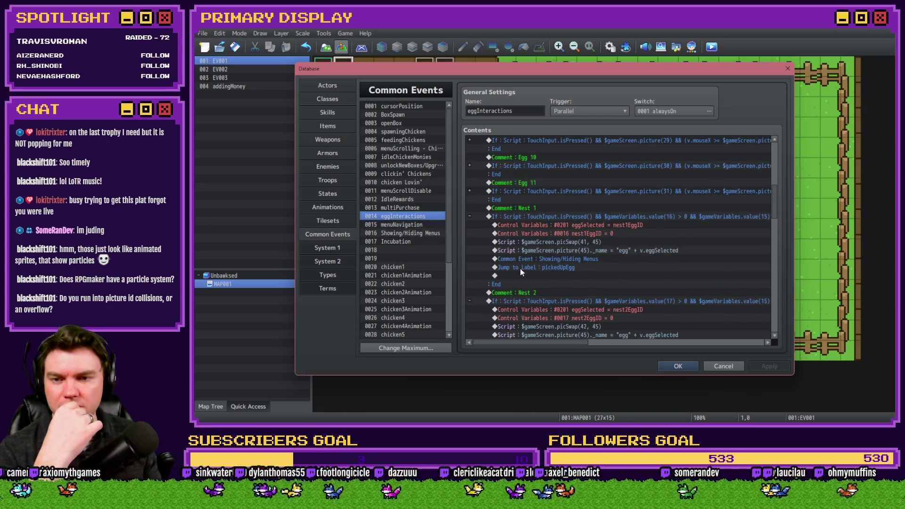